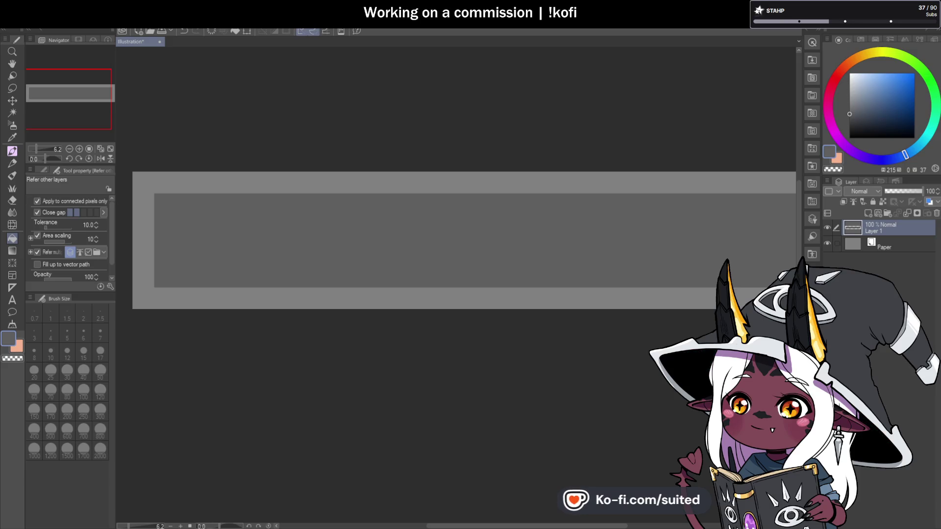
Add a new layer above Layer 1 and name it Forum.
{"action": "left_click", "coordinate": [868, 213]}
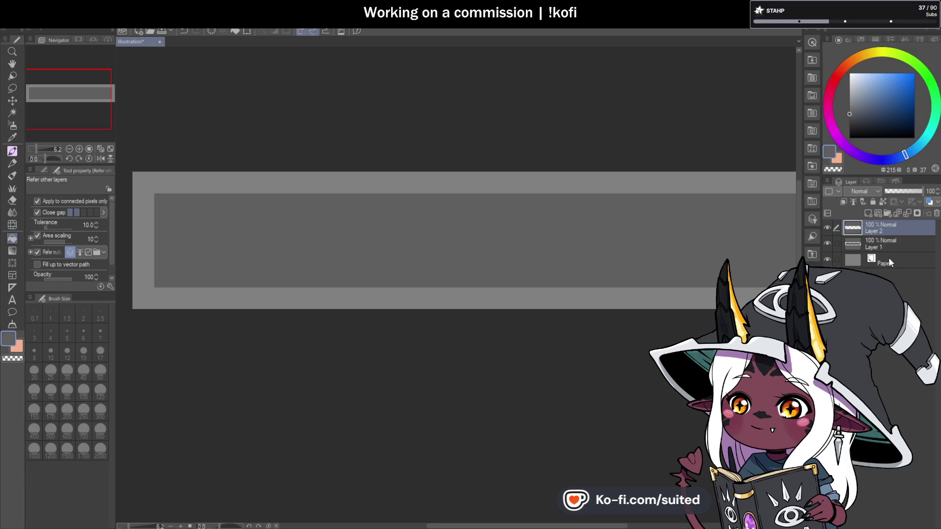
{"action": "double_click", "coordinate": [873, 231]}
{"action": "type", "text": "Forum"}
{"action": "key", "text": "Return"}
Pick dark navy and the Round mixing brush at size 50, undoing the test stroke.
{"action": "left_click", "coordinate": [896, 120]}
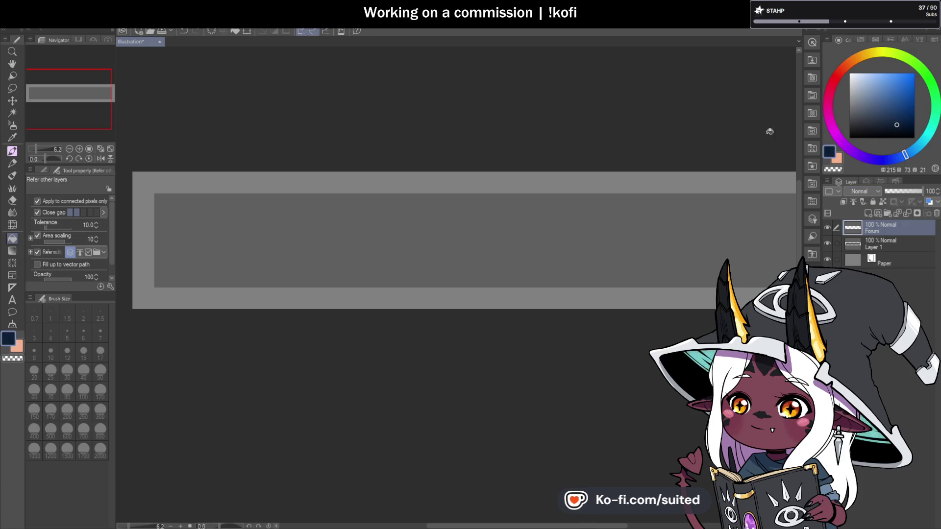
{"action": "key", "text": "b"}
{"action": "left_click_drag", "start_coordinate": [430, 216], "coordinate": [420, 253]}
{"action": "key", "text": "ctrl+z"}
{"action": "left_click", "coordinate": [100, 371]}
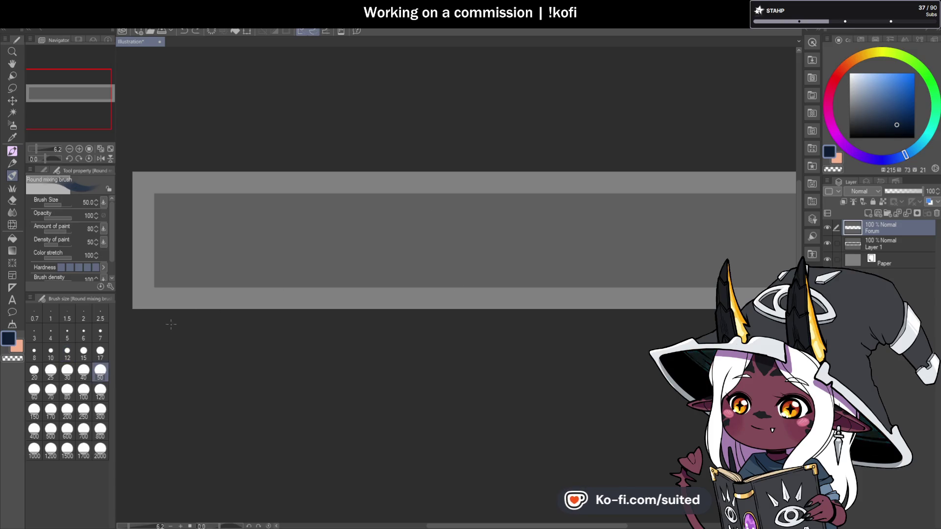
{"action": "key", "text": "ctrl+z"}
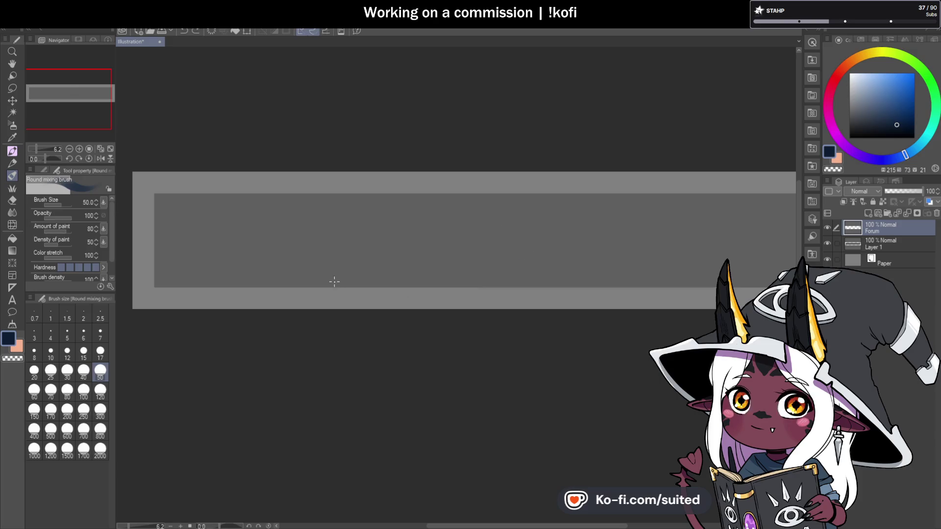
{"action": "scroll", "coordinate": [337, 267], "scroll_direction": "down", "scroll_amount": 2}
{"action": "scroll", "coordinate": [252, 258], "scroll_direction": "up", "scroll_amount": 2}
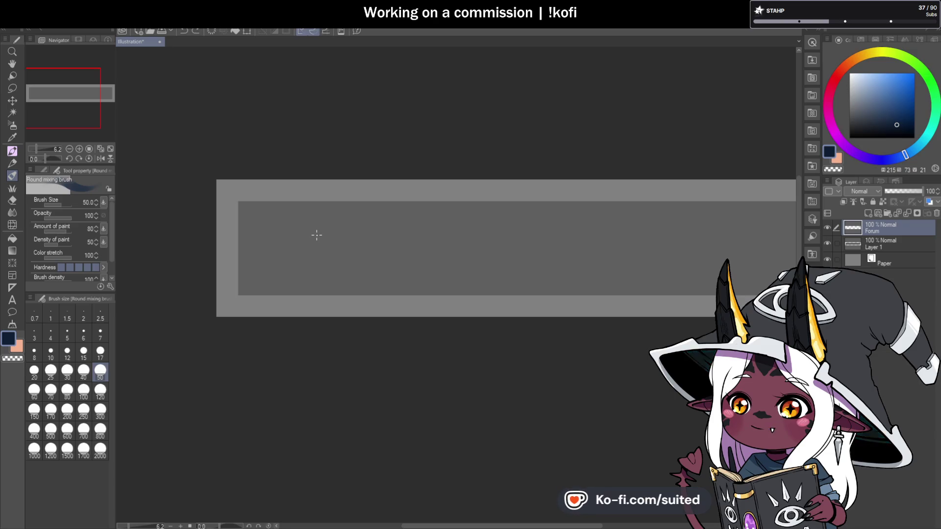
Handwrite 40 cm on the grey banner.
{"action": "scroll", "coordinate": [392, 243], "scroll_direction": "up", "scroll_amount": 3}
{"action": "mouse_move", "coordinate": [395, 229]}
{"action": "left_mouse_down"}
{"action": "mouse_move", "coordinate": [412, 254]}
{"action": "mouse_move", "coordinate": [395, 271]}
{"action": "left_mouse_up"}
{"action": "mouse_move", "coordinate": [439, 232]}
{"action": "left_mouse_down"}
{"action": "mouse_move", "coordinate": [441, 259]}
{"action": "mouse_move", "coordinate": [518, 276]}
{"action": "left_mouse_up"}
{"action": "scroll", "coordinate": [415, 242], "scroll_direction": "down", "scroll_amount": 3}
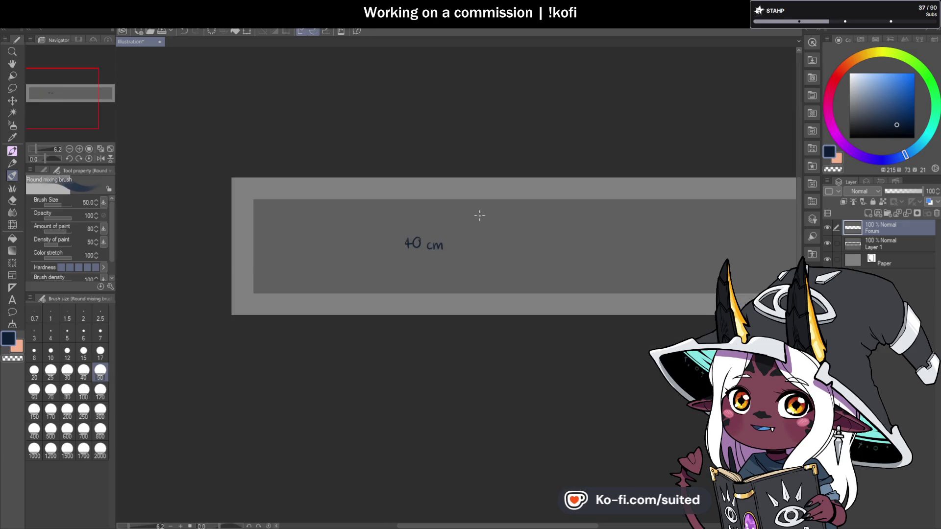
Draw a navy oval around the 40 cm label and undo the stray diagonal line.
{"action": "mouse_move", "coordinate": [409, 191]}
{"action": "left_mouse_down"}
{"action": "mouse_move", "coordinate": [486, 200]}
{"action": "mouse_move", "coordinate": [369, 300]}
{"action": "left_mouse_up"}
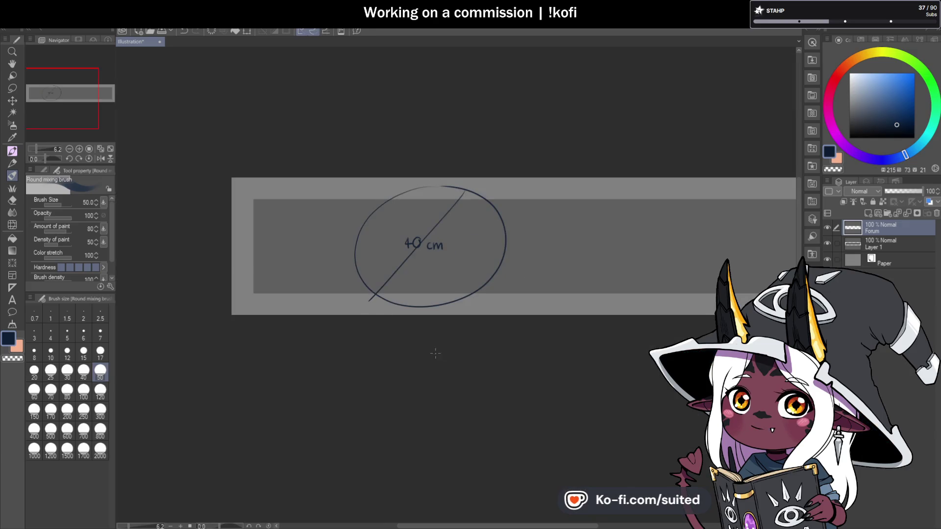
{"action": "scroll", "coordinate": [456, 261], "scroll_direction": "up", "scroll_amount": 2}
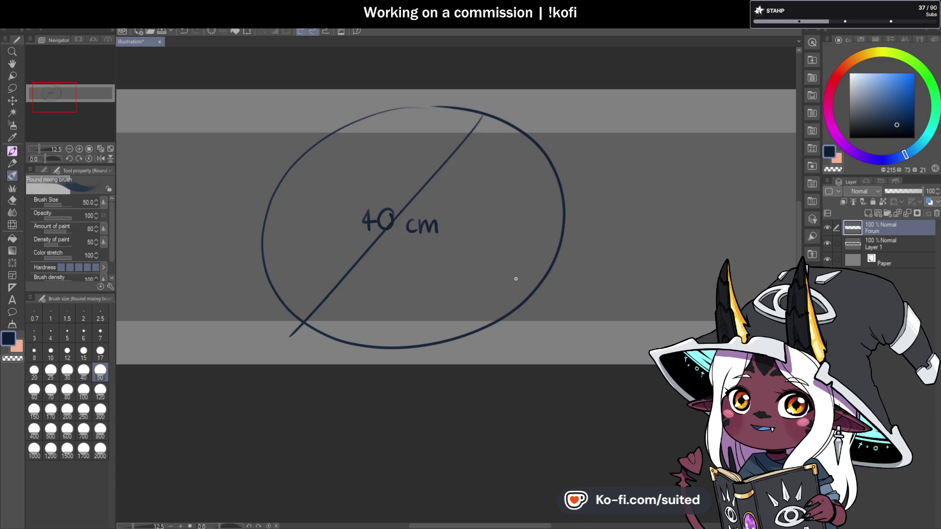
{"action": "scroll", "coordinate": [514, 284], "scroll_direction": "up", "scroll_amount": 2}
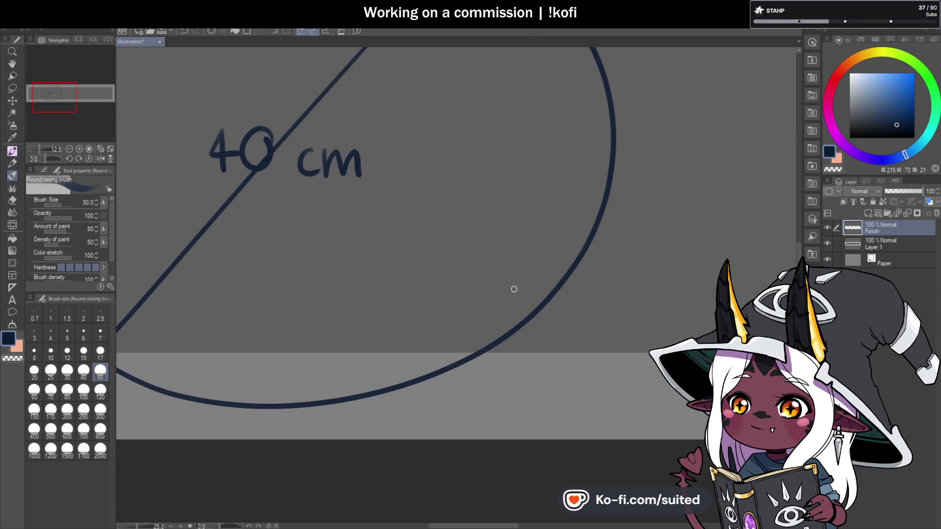
{"action": "scroll", "coordinate": [514, 289], "scroll_direction": "down", "scroll_amount": 4}
{"action": "key", "text": "ctrl+z"}
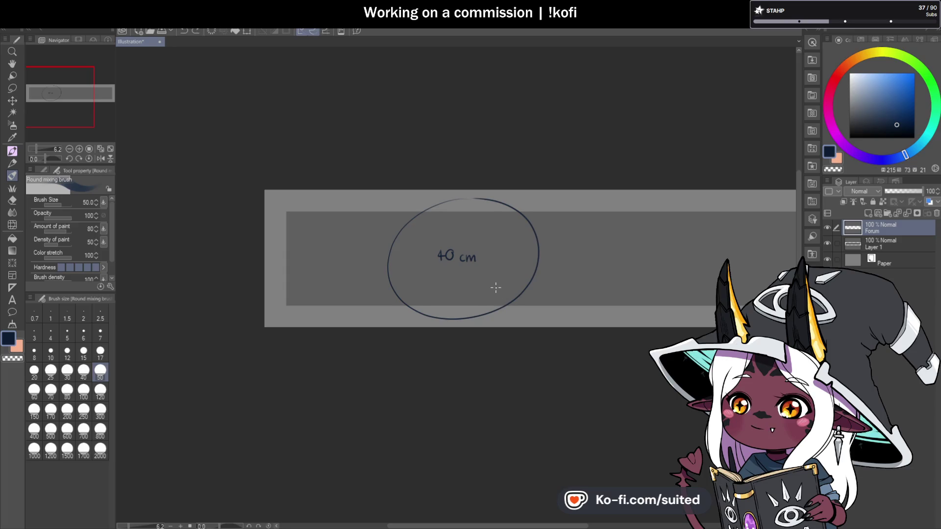
{"action": "scroll", "coordinate": [469, 275], "scroll_direction": "up", "scroll_amount": 2}
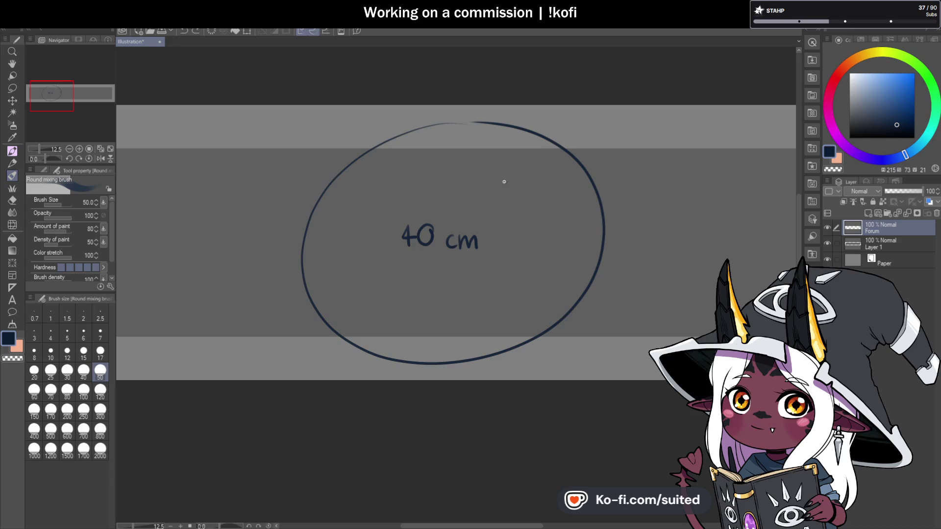
Draw a small circle with a face above 40 cm and a curved shape below it.
{"action": "mouse_move", "coordinate": [457, 157]}
{"action": "left_mouse_down"}
{"action": "mouse_move", "coordinate": [514, 212]}
{"action": "mouse_move", "coordinate": [449, 153]}
{"action": "left_mouse_up"}
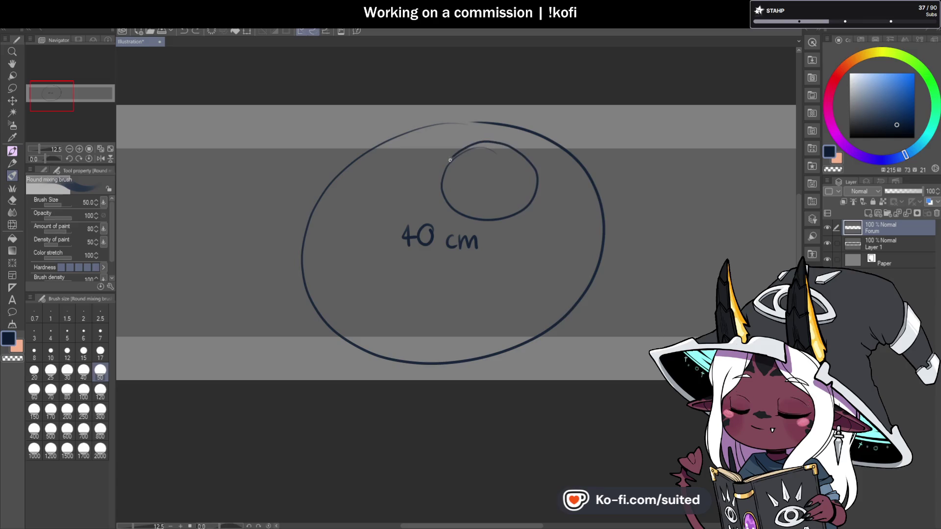
{"action": "left_click_drag", "start_coordinate": [471, 187], "coordinate": [466, 195]}
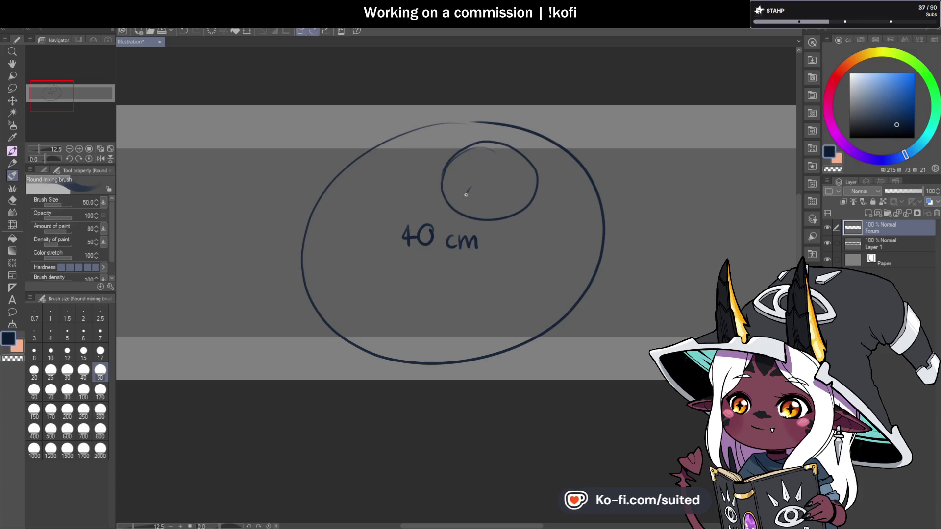
{"action": "left_click_drag", "start_coordinate": [512, 229], "coordinate": [478, 231]}
{"action": "mouse_move", "coordinate": [436, 257]}
{"action": "left_mouse_down"}
{"action": "mouse_move", "coordinate": [532, 313]}
{"action": "mouse_move", "coordinate": [542, 236]}
{"action": "left_mouse_up"}
{"action": "left_click_drag", "start_coordinate": [448, 262], "coordinate": [519, 316]}
{"action": "mouse_move", "coordinate": [495, 237]}
{"action": "left_mouse_down"}
{"action": "mouse_move", "coordinate": [535, 297]}
{"action": "mouse_move", "coordinate": [538, 274]}
{"action": "mouse_move", "coordinate": [485, 306]}
{"action": "left_mouse_up"}
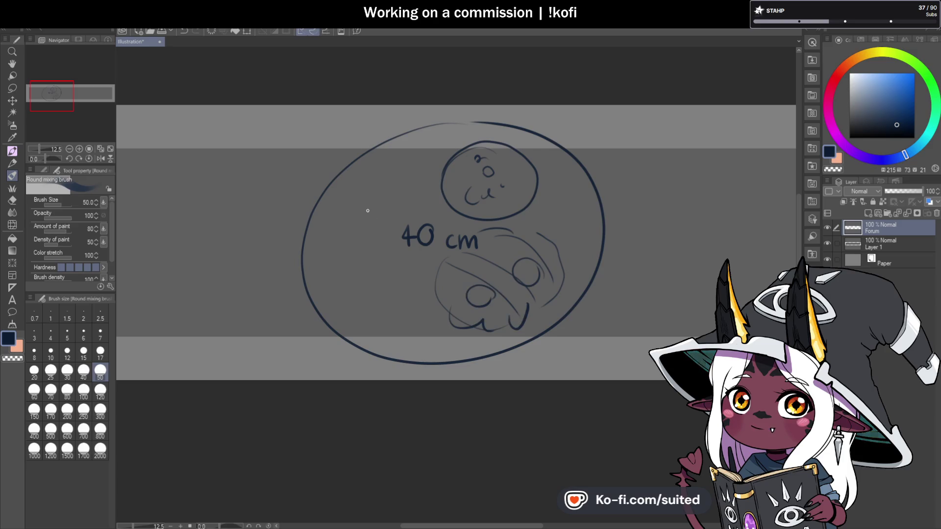
Sketch curves on the oval's left and right sides, then lasso-select the whole sketch.
{"action": "left_click_drag", "start_coordinate": [358, 299], "coordinate": [381, 309]}
{"action": "mouse_move", "coordinate": [392, 161]}
{"action": "left_mouse_down"}
{"action": "mouse_move", "coordinate": [426, 196]}
{"action": "mouse_move", "coordinate": [422, 210]}
{"action": "left_mouse_up"}
{"action": "mouse_move", "coordinate": [408, 259]}
{"action": "left_mouse_down"}
{"action": "mouse_move", "coordinate": [405, 294]}
{"action": "mouse_move", "coordinate": [380, 306]}
{"action": "left_mouse_up"}
{"action": "left_click_drag", "start_coordinate": [335, 248], "coordinate": [397, 282]}
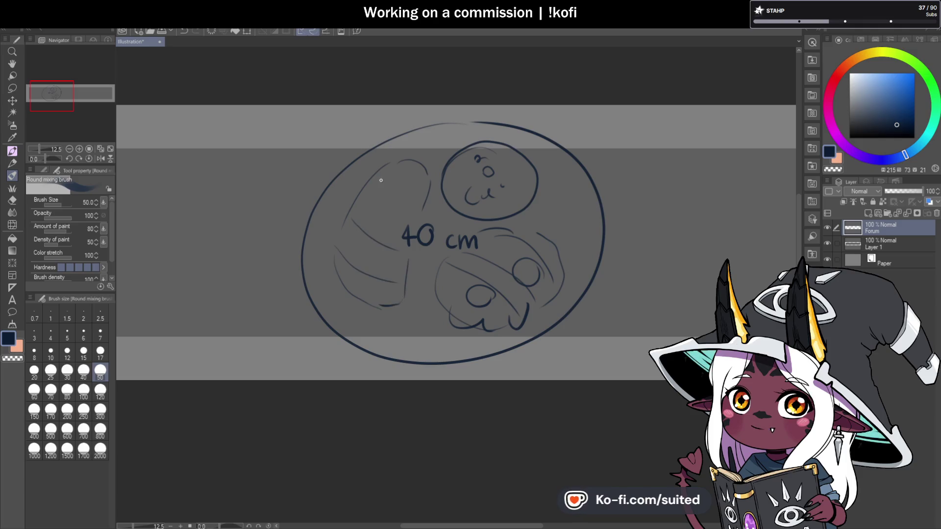
{"action": "left_click_drag", "start_coordinate": [398, 162], "coordinate": [422, 174]}
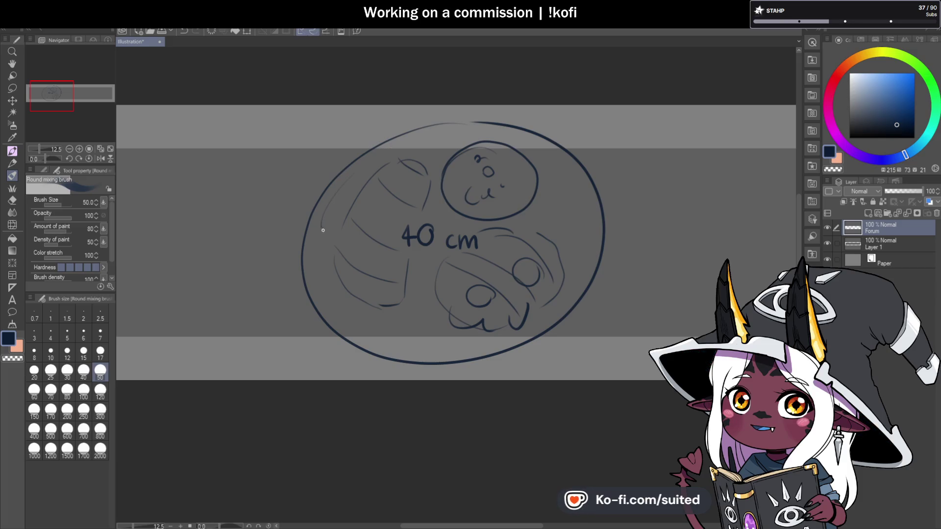
{"action": "left_click_drag", "start_coordinate": [555, 175], "coordinate": [568, 210]}
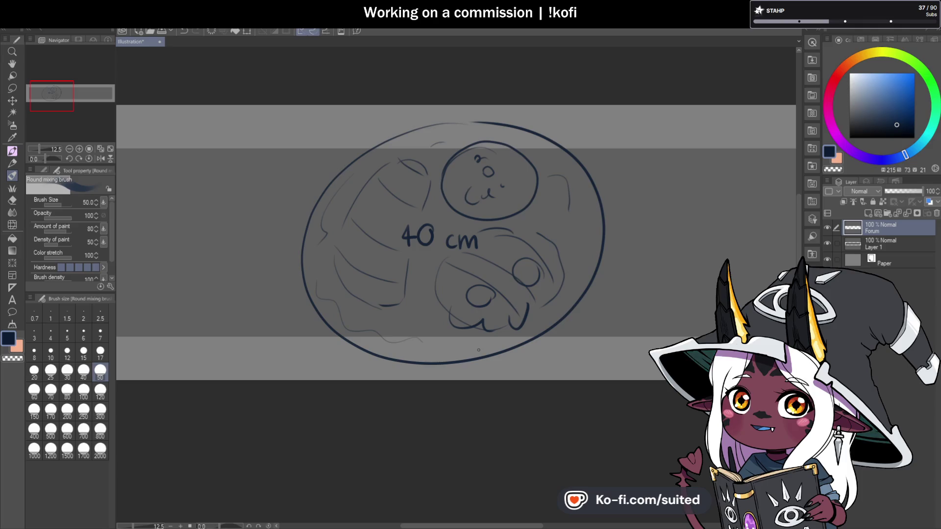
{"action": "key", "text": "m"}
{"action": "mouse_move", "coordinate": [608, 152]}
{"action": "left_mouse_down"}
{"action": "mouse_move", "coordinate": [391, 90]}
{"action": "mouse_move", "coordinate": [613, 363]}
{"action": "mouse_move", "coordinate": [624, 318]}
{"action": "left_mouse_up"}
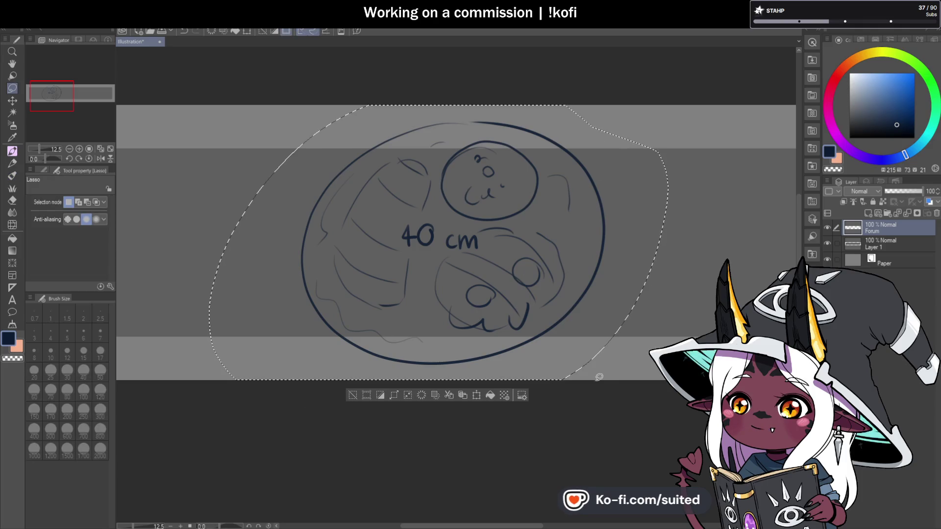
Delete the selected oval sketch, deselect, and return to the Round mixing brush.
{"action": "key", "text": "Delete"}
{"action": "key", "text": "ctrl+d"}
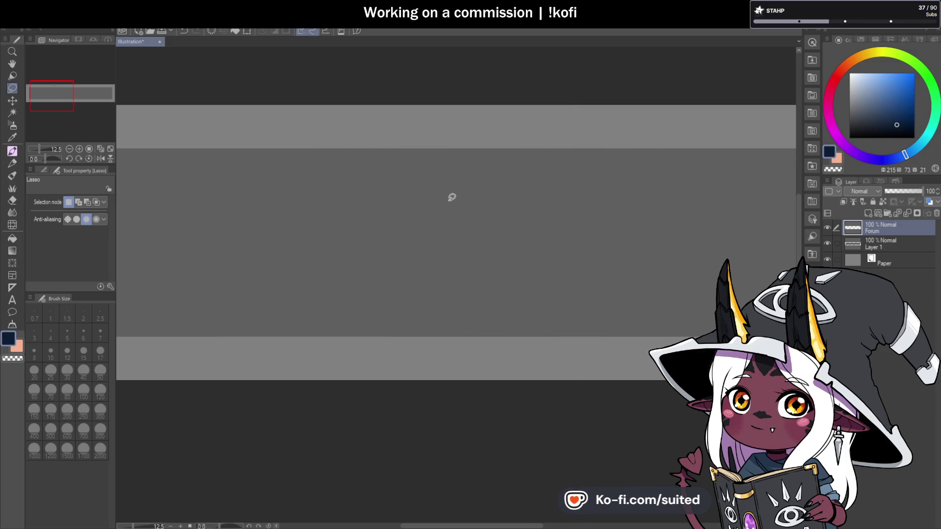
{"action": "key", "text": "b"}
{"action": "scroll", "coordinate": [480, 226], "scroll_direction": "down", "scroll_amount": 2}
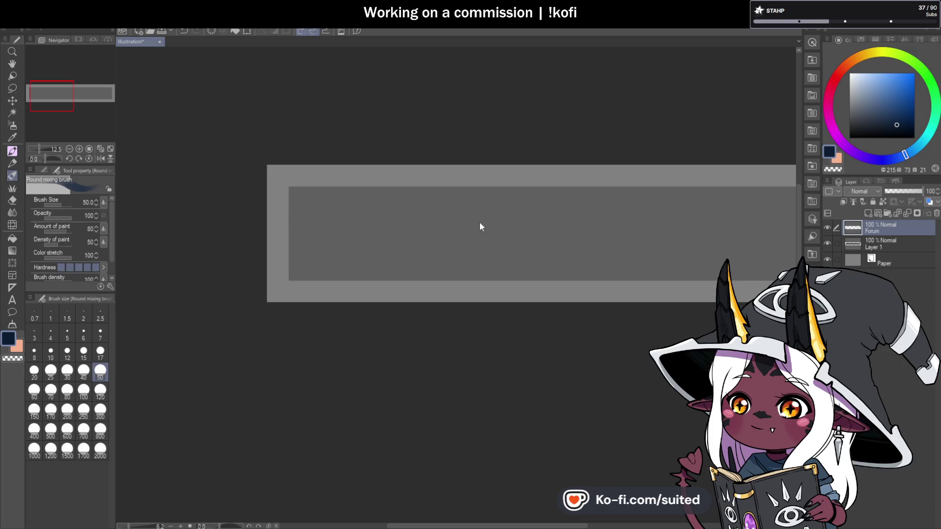
Draw a long top bar across the banner with a hooked right tip, undoing two false starts.
{"action": "scroll", "coordinate": [399, 233], "scroll_direction": "up", "scroll_amount": 2}
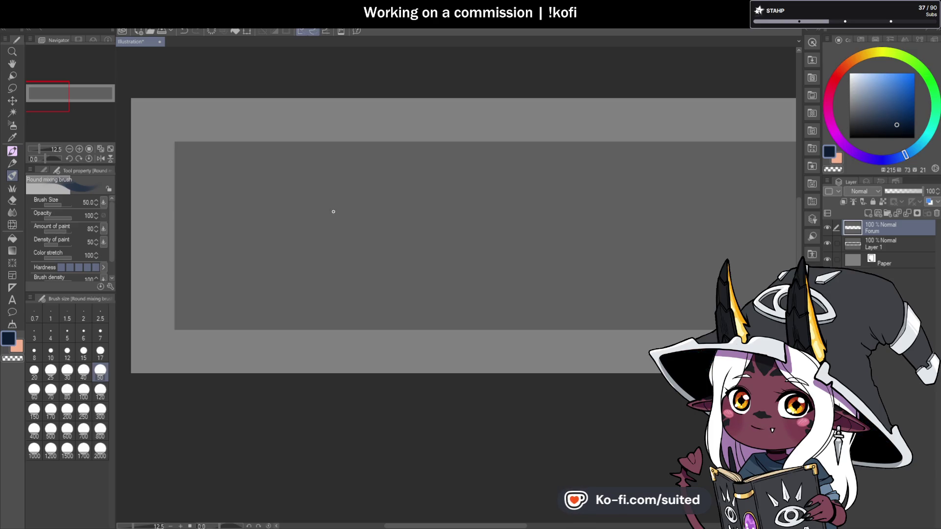
{"action": "left_click_drag", "start_coordinate": [273, 170], "coordinate": [267, 208]}
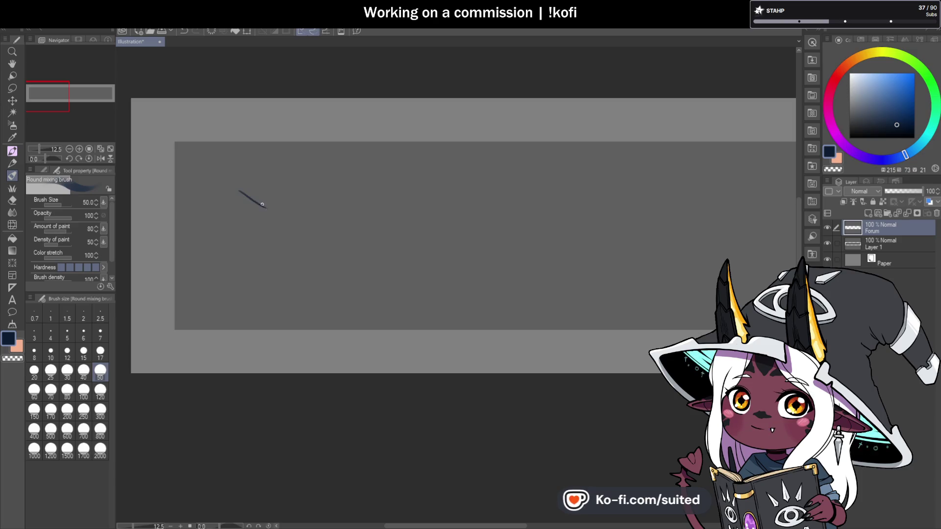
{"action": "key", "text": "ctrl+z"}
{"action": "left_click_drag", "start_coordinate": [241, 178], "coordinate": [412, 180]}
{"action": "key", "text": "ctrl+z"}
{"action": "left_click_drag", "start_coordinate": [315, 181], "coordinate": [455, 189]}
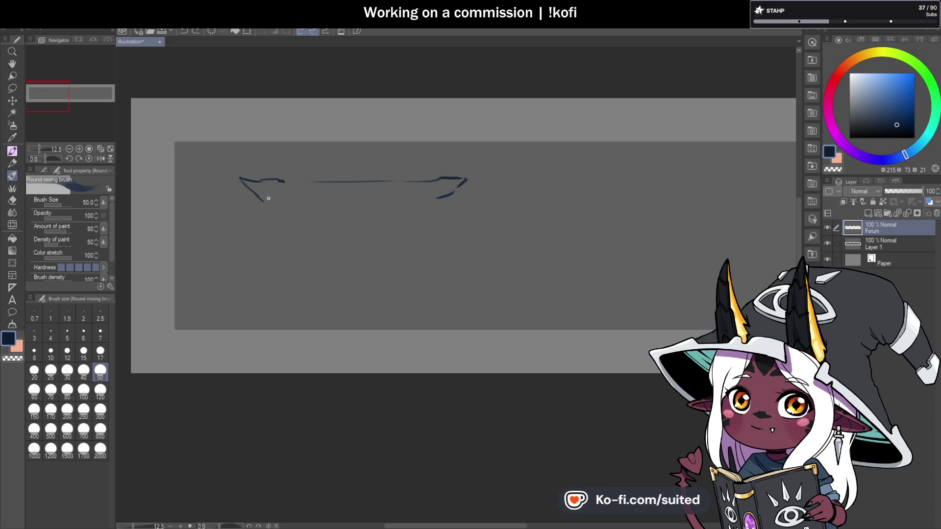
{"action": "left_click_drag", "start_coordinate": [428, 200], "coordinate": [434, 202]}
Sketch the frame's left and right vertical legs, thickening the left one.
{"action": "mouse_move", "coordinate": [255, 197]}
{"action": "left_mouse_down"}
{"action": "mouse_move", "coordinate": [265, 212]}
{"action": "mouse_move", "coordinate": [264, 285]}
{"action": "left_mouse_up"}
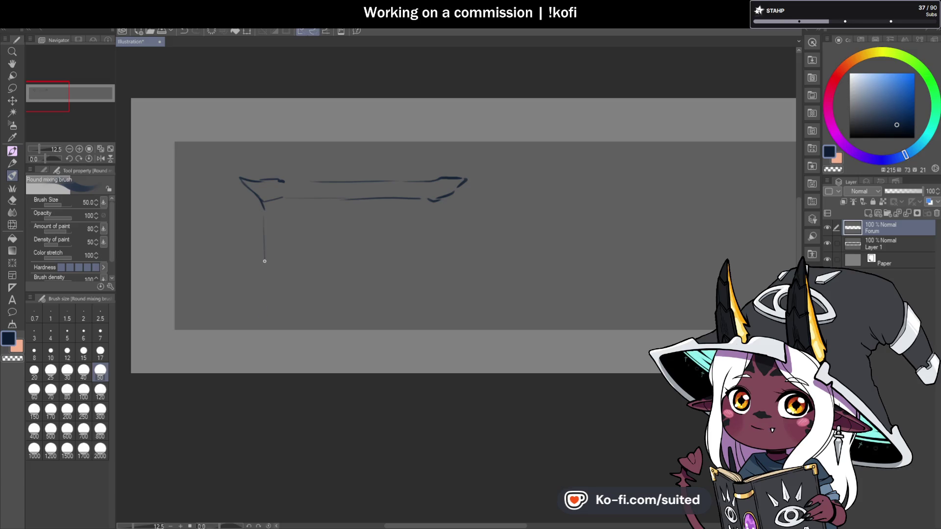
{"action": "left_click_drag", "start_coordinate": [264, 287], "coordinate": [264, 314]}
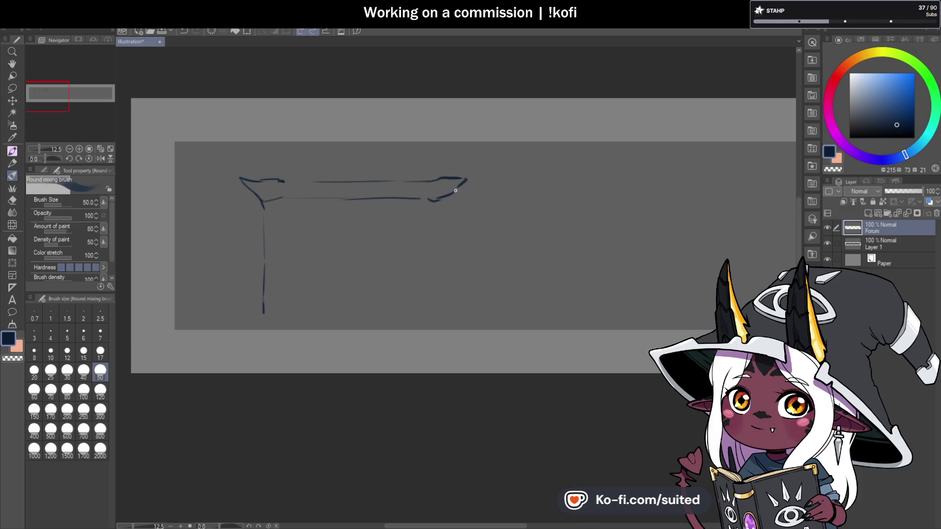
{"action": "left_click_drag", "start_coordinate": [442, 217], "coordinate": [443, 314]}
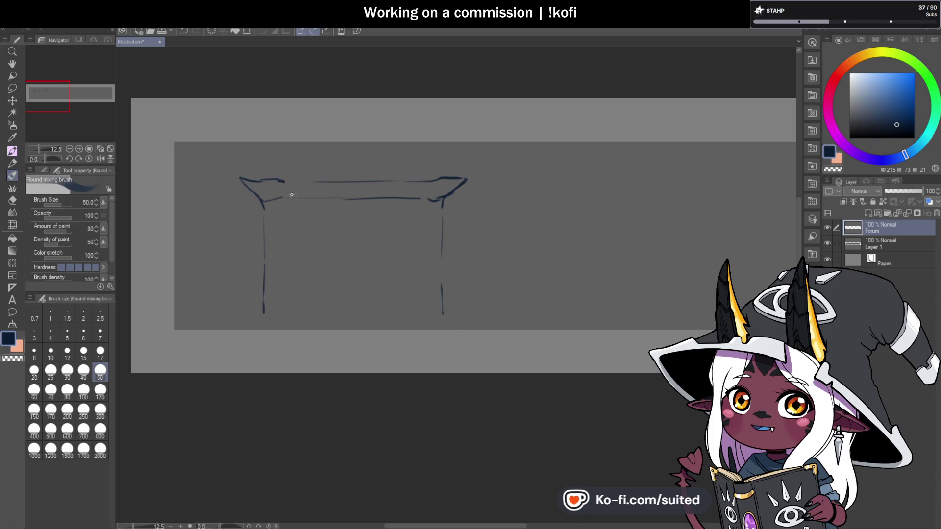
{"action": "mouse_move", "coordinate": [281, 198]}
{"action": "left_mouse_down"}
{"action": "mouse_move", "coordinate": [274, 308]}
{"action": "mouse_move", "coordinate": [243, 318]}
{"action": "mouse_move", "coordinate": [282, 312]}
{"action": "left_mouse_up"}
Add a flared foot and drip line to the frame, then undo and delete the whole sketch.
{"action": "left_click_drag", "start_coordinate": [289, 312], "coordinate": [294, 310]}
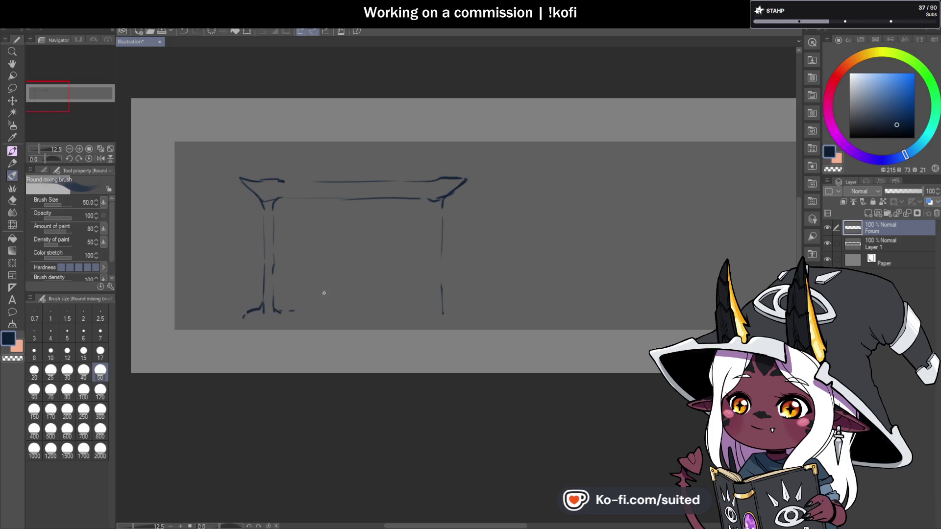
{"action": "left_click_drag", "start_coordinate": [274, 204], "coordinate": [295, 199]}
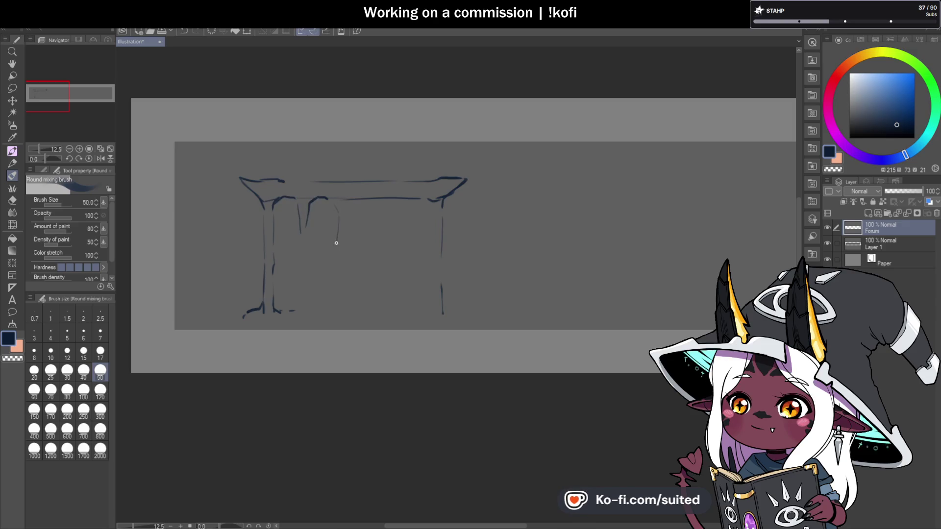
{"action": "left_click_drag", "start_coordinate": [346, 197], "coordinate": [345, 288]}
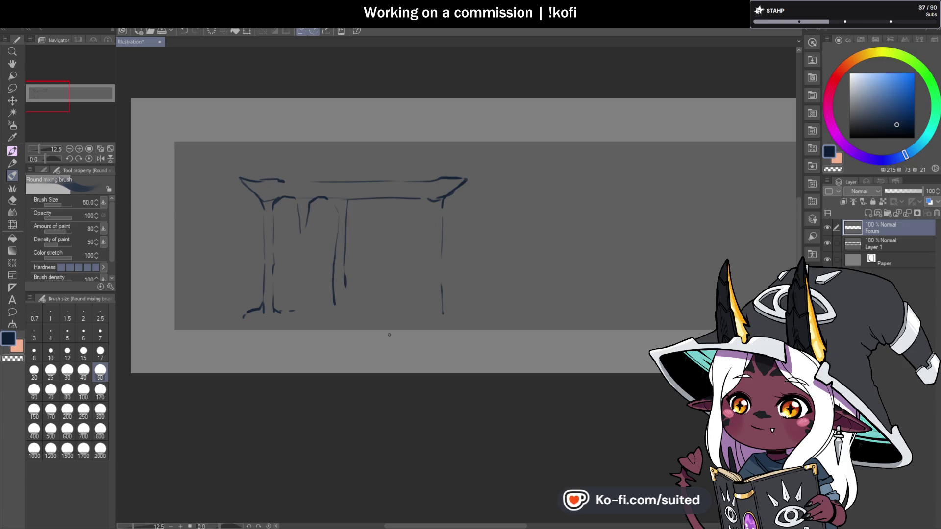
{"action": "key", "text": "ctrl+z"}
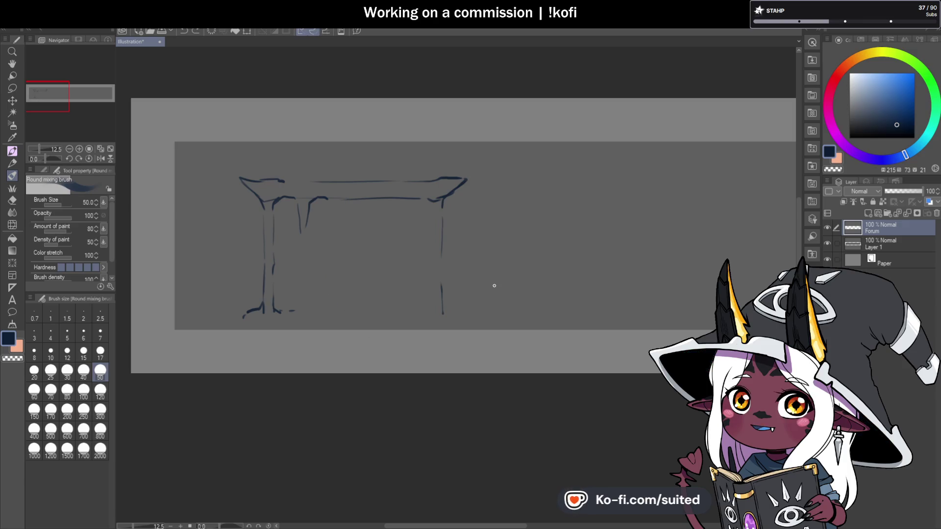
{"action": "key", "text": "Delete"}
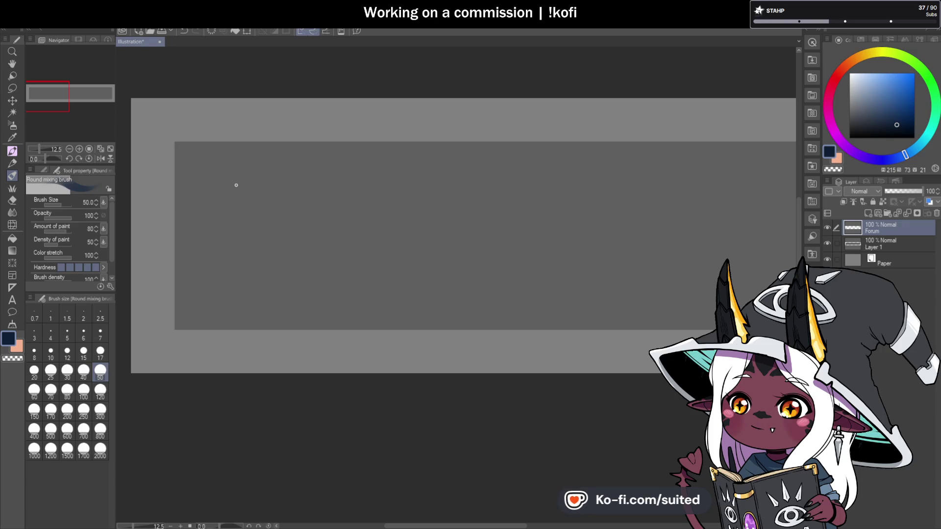
Draw a rectangle's four edges on the banner's left, retracing its left and bottom edges.
{"action": "left_click_drag", "start_coordinate": [211, 179], "coordinate": [216, 307]}
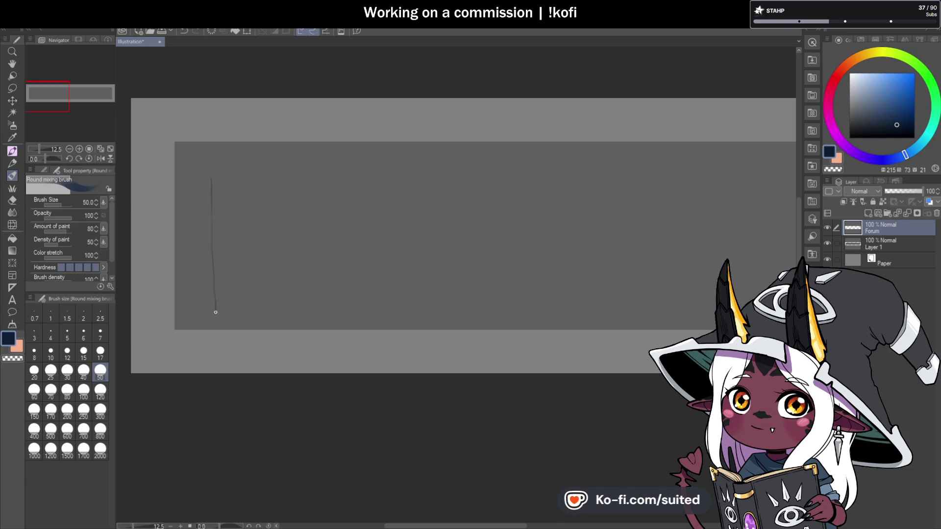
{"action": "left_click_drag", "start_coordinate": [240, 175], "coordinate": [320, 176]}
{"action": "left_click_drag", "start_coordinate": [424, 253], "coordinate": [427, 322]}
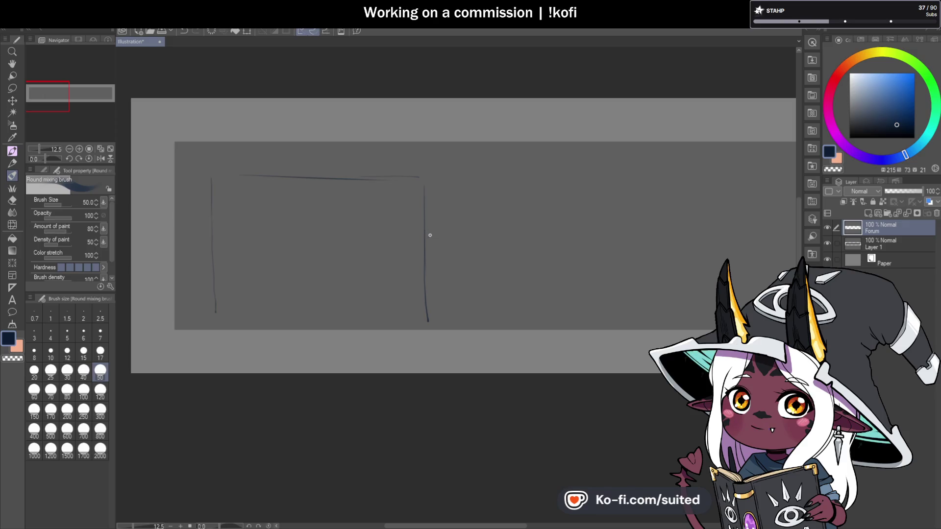
{"action": "left_click_drag", "start_coordinate": [216, 310], "coordinate": [428, 310]}
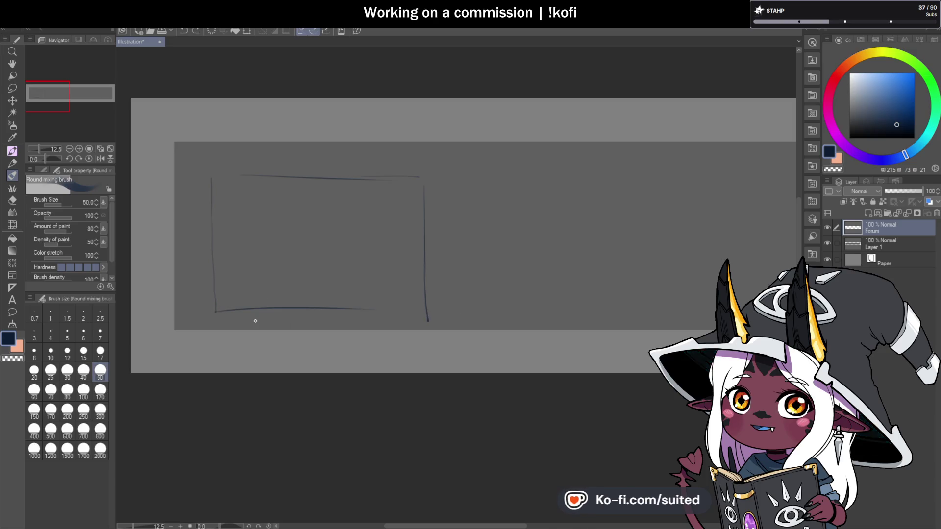
{"action": "left_click_drag", "start_coordinate": [216, 311], "coordinate": [433, 319]}
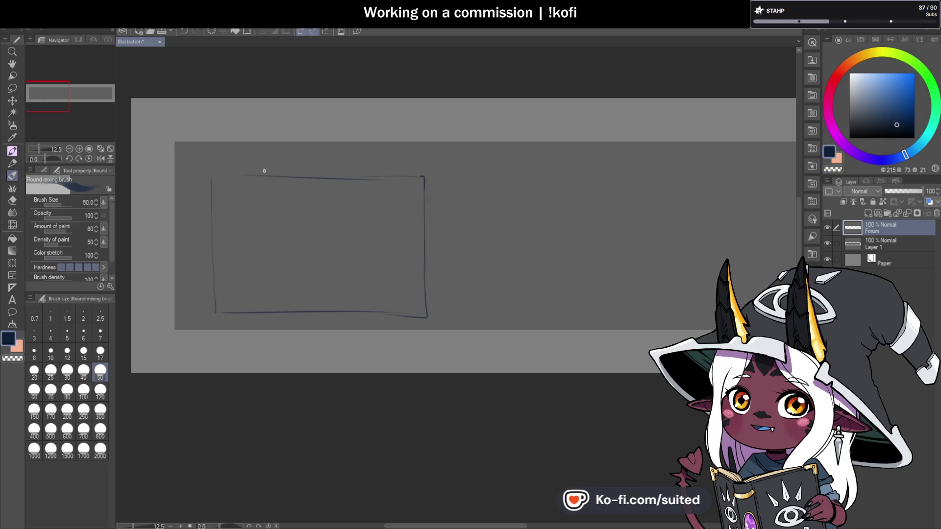
{"action": "left_click_drag", "start_coordinate": [209, 178], "coordinate": [212, 237]}
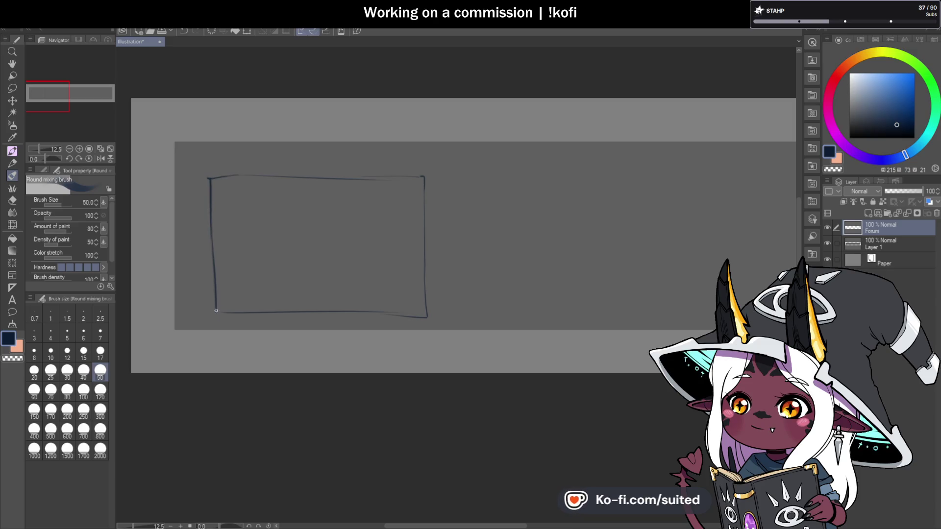
{"action": "left_click_drag", "start_coordinate": [216, 311], "coordinate": [227, 314]}
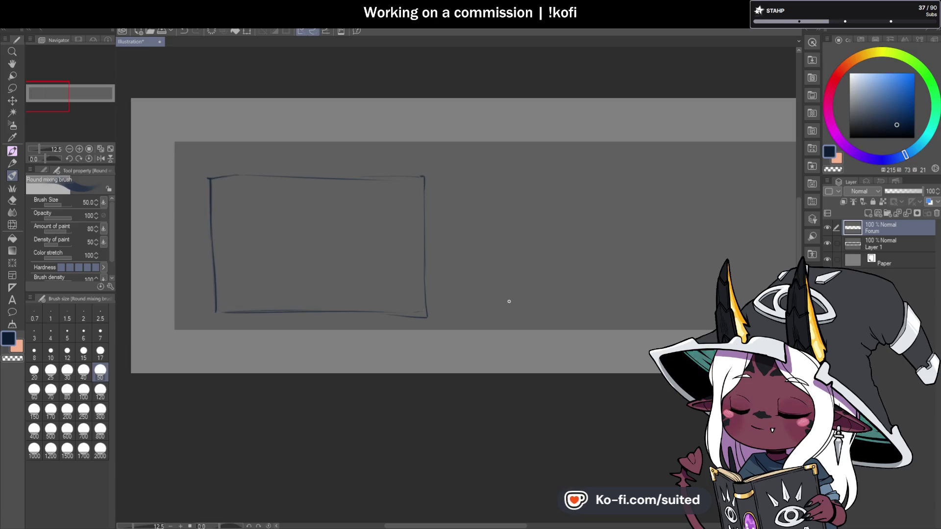
Zoom in and retrace the rectangle's top edge with a bolder navy stroke, trimming it with two undos.
{"action": "scroll", "coordinate": [353, 300], "scroll_direction": "down", "scroll_amount": 6}
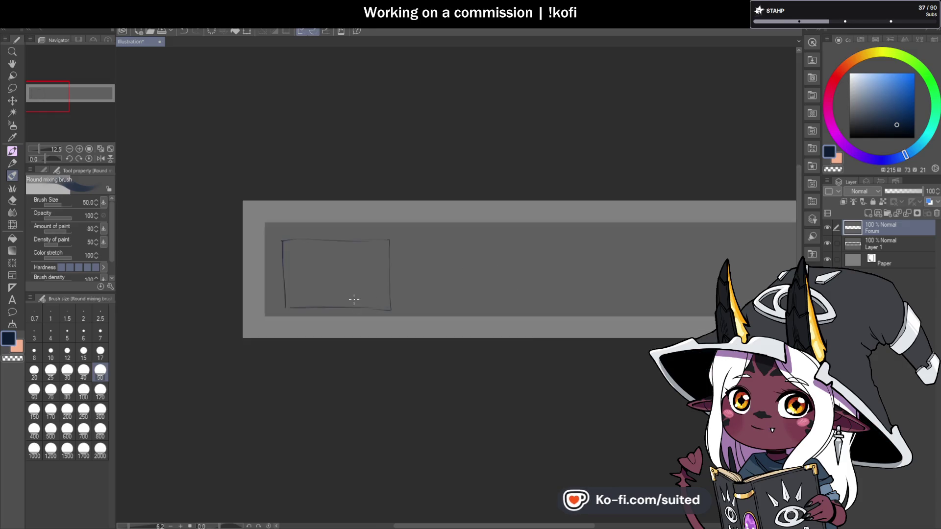
{"action": "scroll", "coordinate": [365, 300], "scroll_direction": "up", "scroll_amount": 3}
{"action": "scroll", "coordinate": [287, 236], "scroll_direction": "up", "scroll_amount": 2}
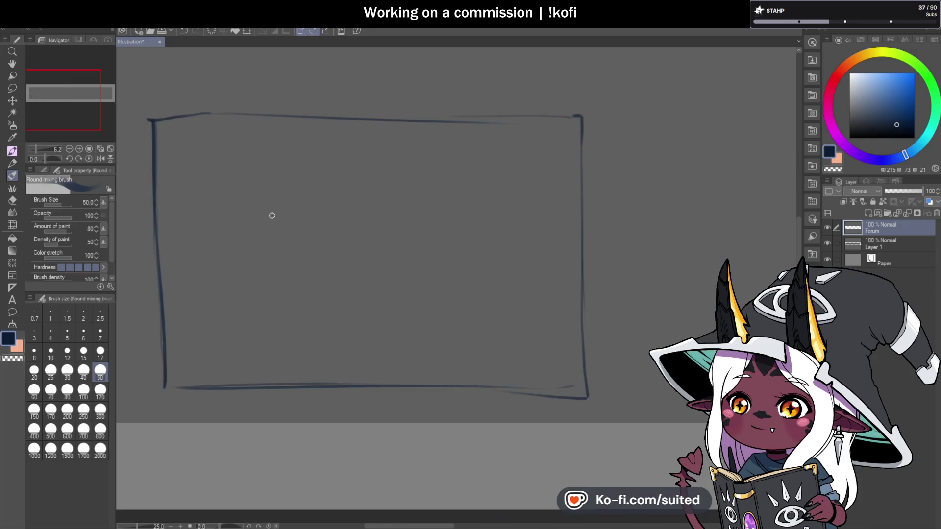
{"action": "left_click_drag", "start_coordinate": [321, 114], "coordinate": [494, 124]}
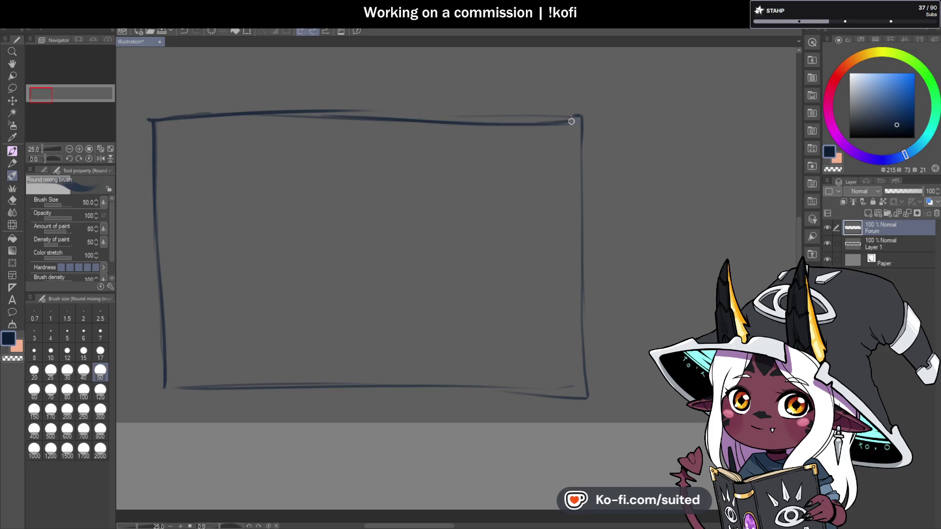
{"action": "key", "text": "ctrl+z"}
{"action": "key", "text": "ctrl+z"}
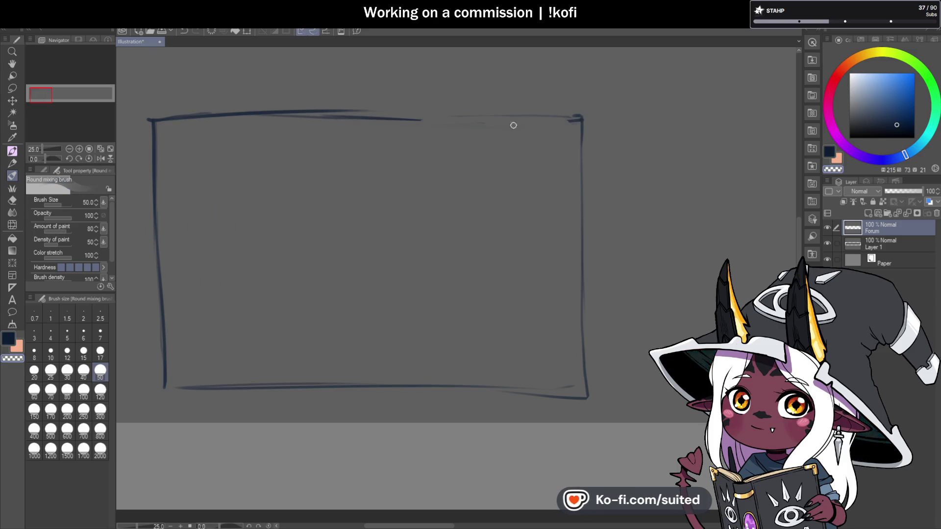
{"action": "key", "text": "ctrl+z"}
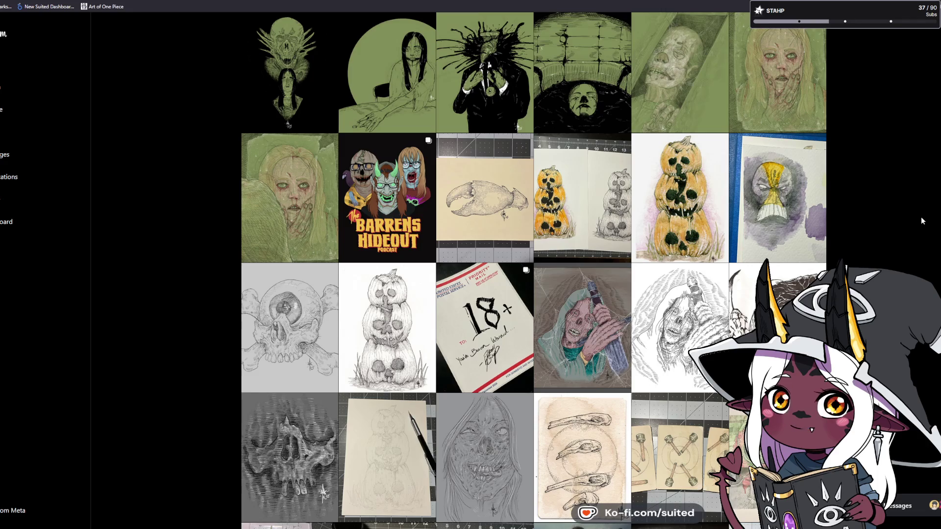
Open the first gallery post, like Vicetober Day 3: Wound, and page on to Day 1: Bloodbath.
{"action": "left_click", "coordinate": [312, 112]}
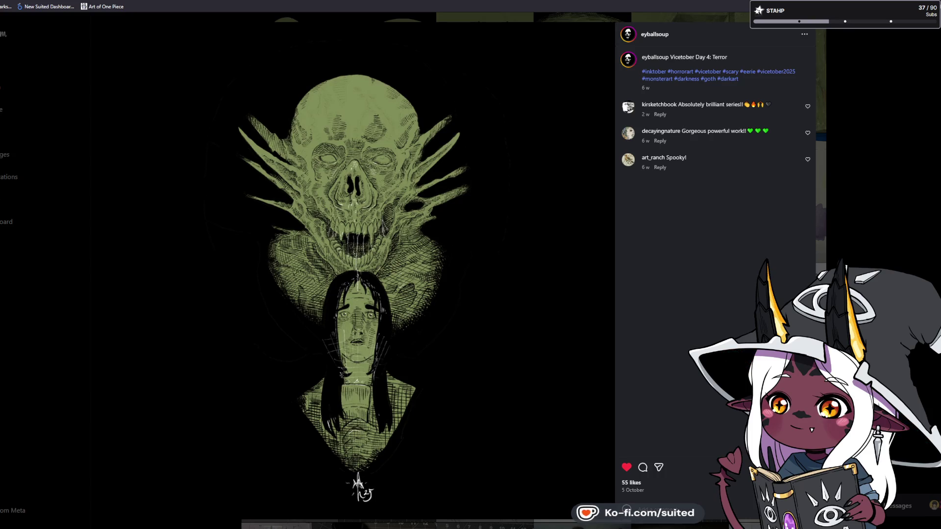
{"action": "key", "text": "Left"}
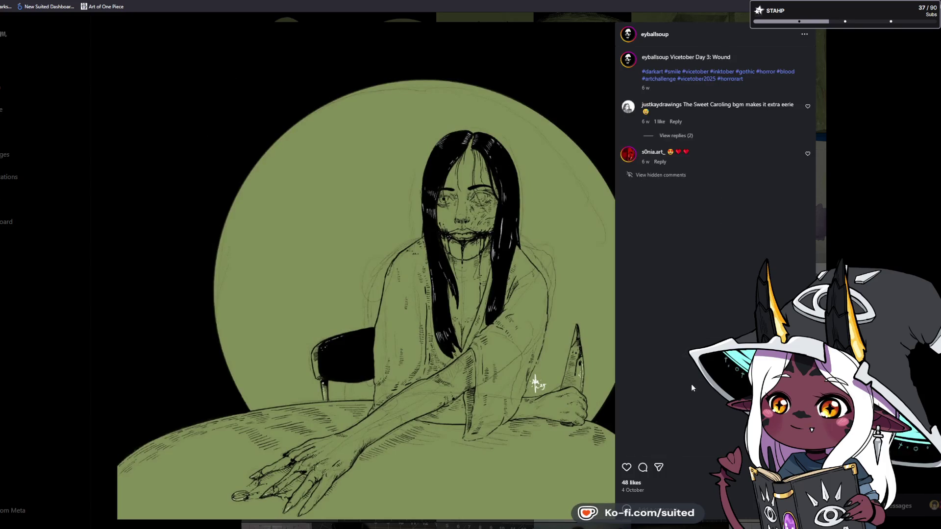
{"action": "left_click", "coordinate": [626, 467]}
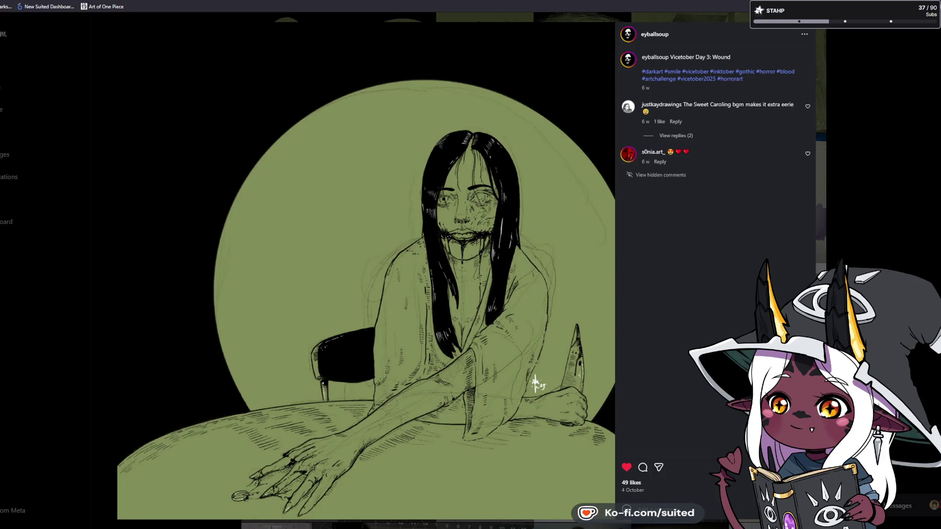
{"action": "key", "text": "Right"}
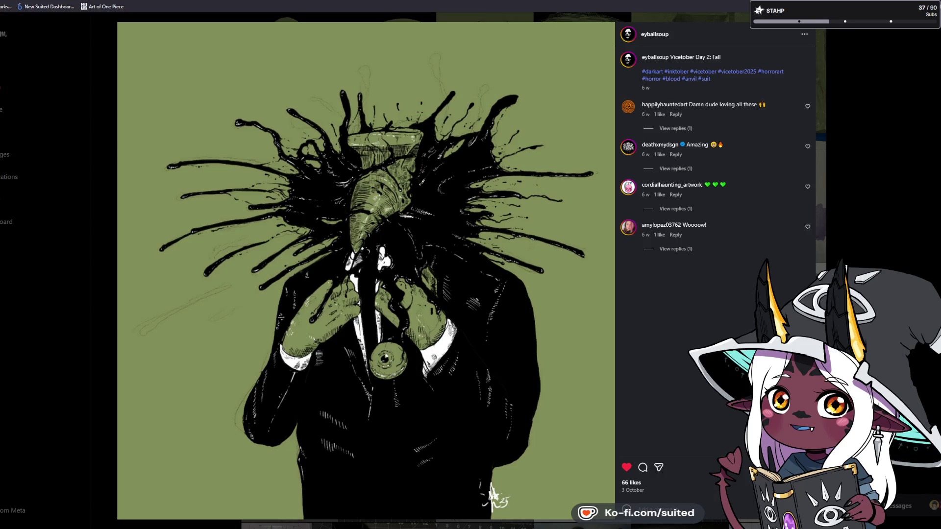
{"action": "key", "text": "Right"}
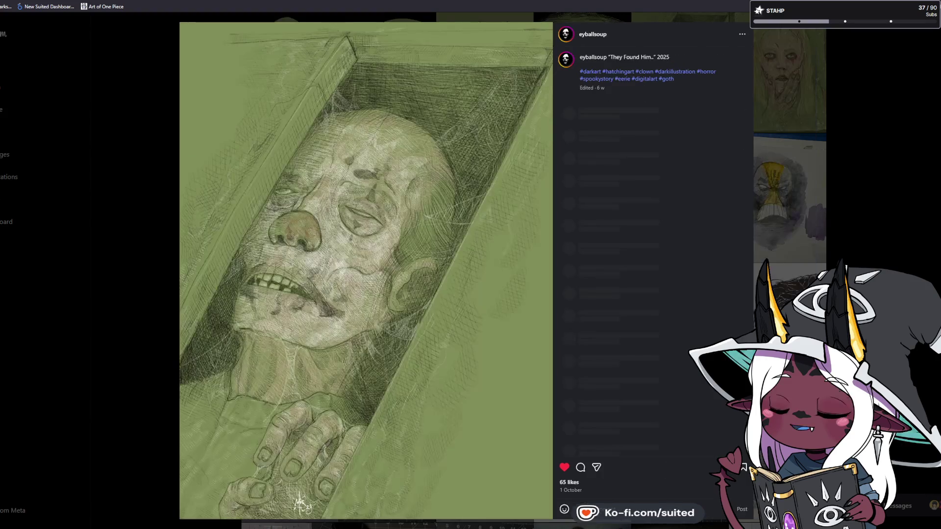
Page through to The Barrens Hideout post, view its second and third images, then close it.
{"action": "key", "text": "Right"}
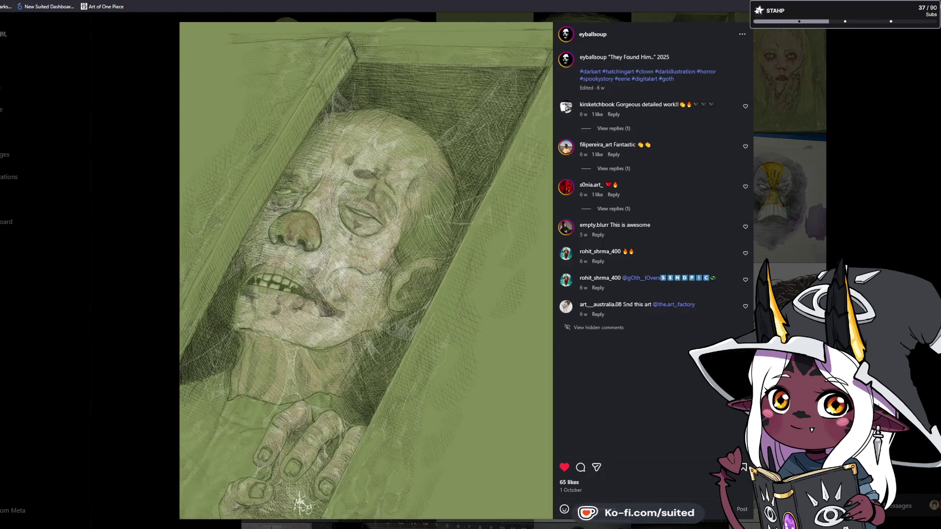
{"action": "key", "text": "Right"}
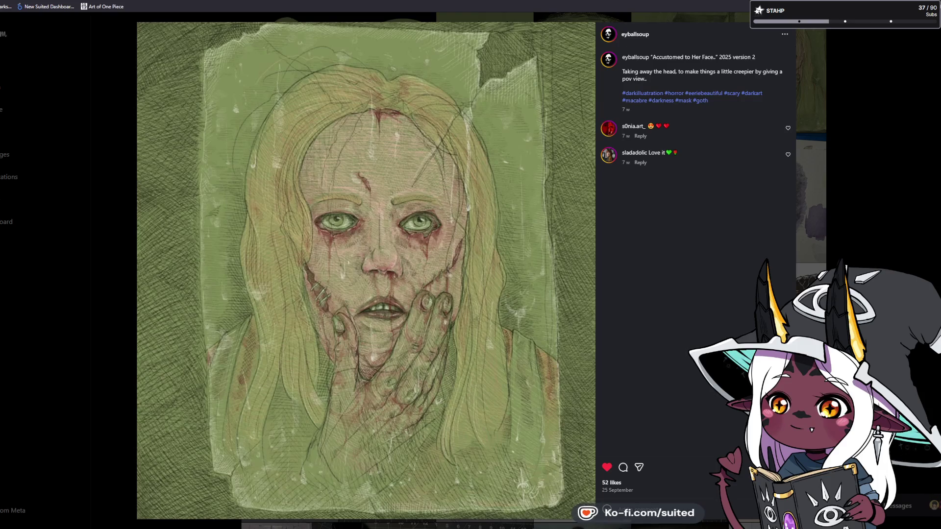
{"action": "key", "text": "Right"}
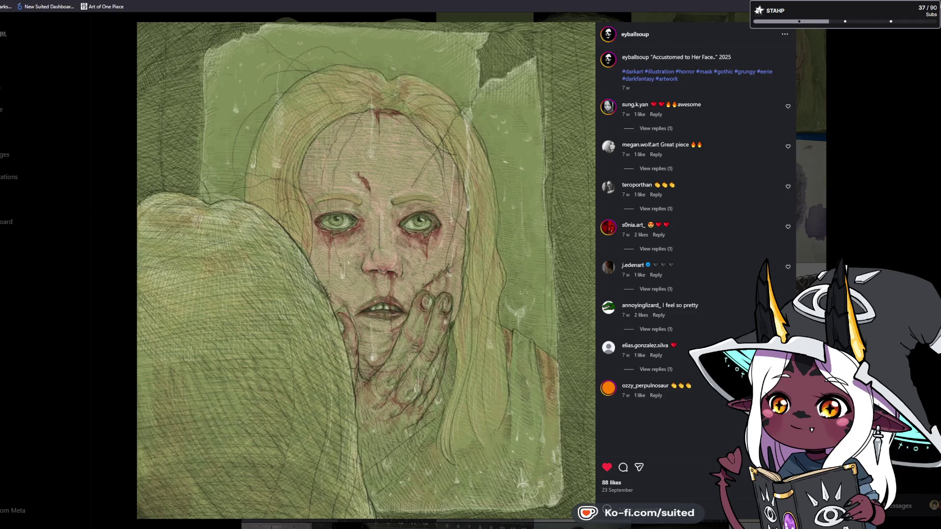
{"action": "key", "text": "Right"}
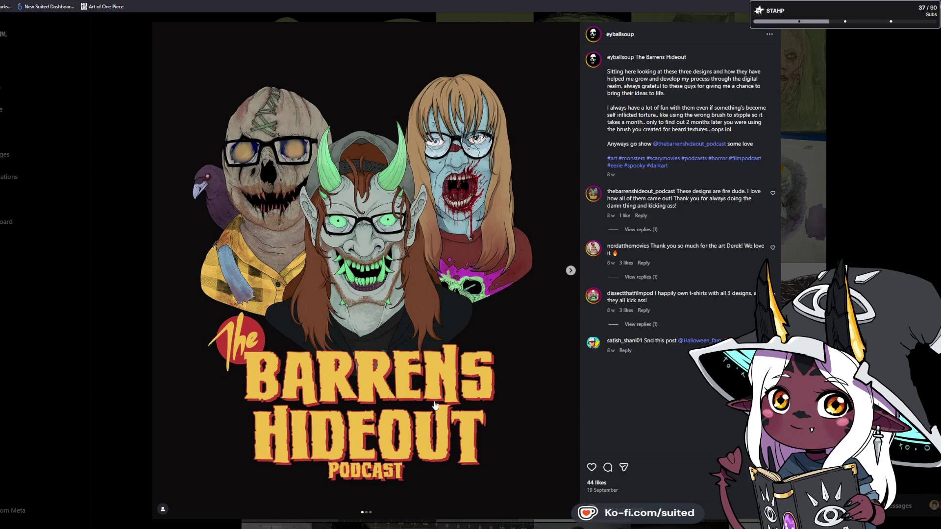
{"action": "left_click", "coordinate": [570, 270]}
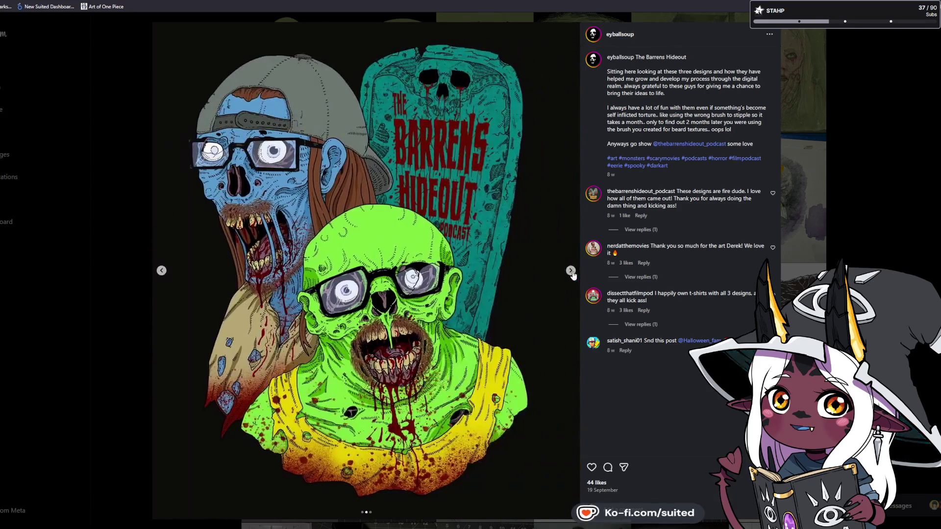
{"action": "left_click", "coordinate": [571, 271]}
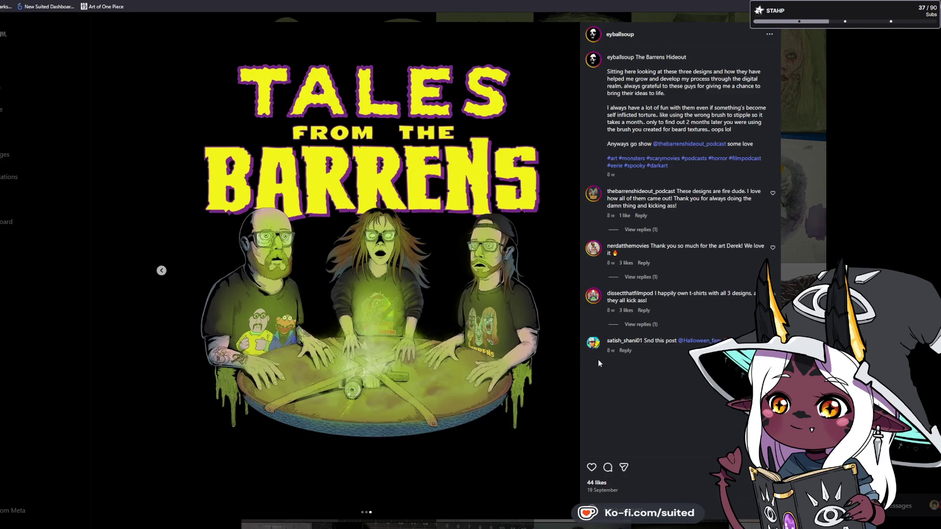
{"action": "left_click", "coordinate": [881, 220]}
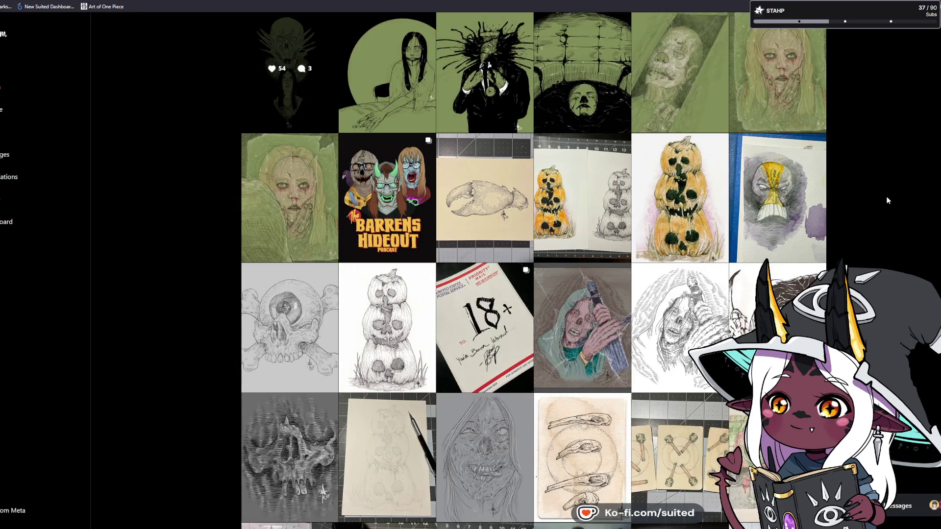
Scroll the Instagram grid and view the stippled back study post, then close it.
{"action": "scroll", "coordinate": [887, 196], "scroll_direction": "down", "scroll_amount": 2}
{"action": "scroll", "coordinate": [888, 199], "scroll_direction": "down", "scroll_amount": 3}
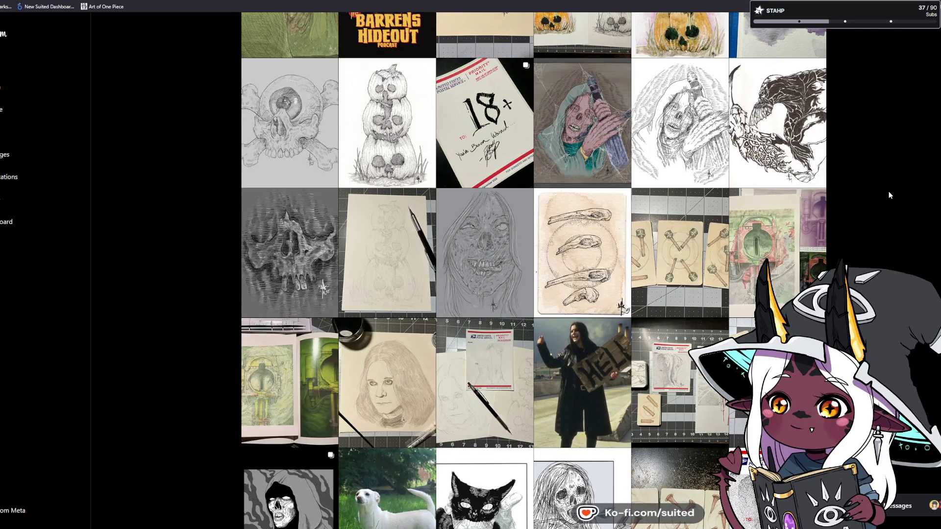
{"action": "scroll", "coordinate": [890, 204], "scroll_direction": "down", "scroll_amount": 1}
{"action": "scroll", "coordinate": [892, 236], "scroll_direction": "up", "scroll_amount": 1}
{"action": "scroll", "coordinate": [892, 236], "scroll_direction": "down", "scroll_amount": 7}
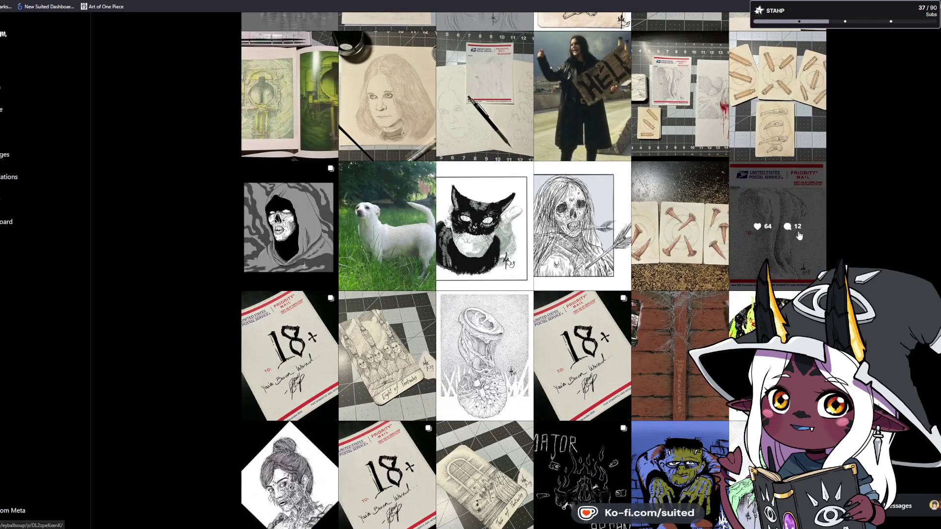
{"action": "left_click", "coordinate": [755, 225]}
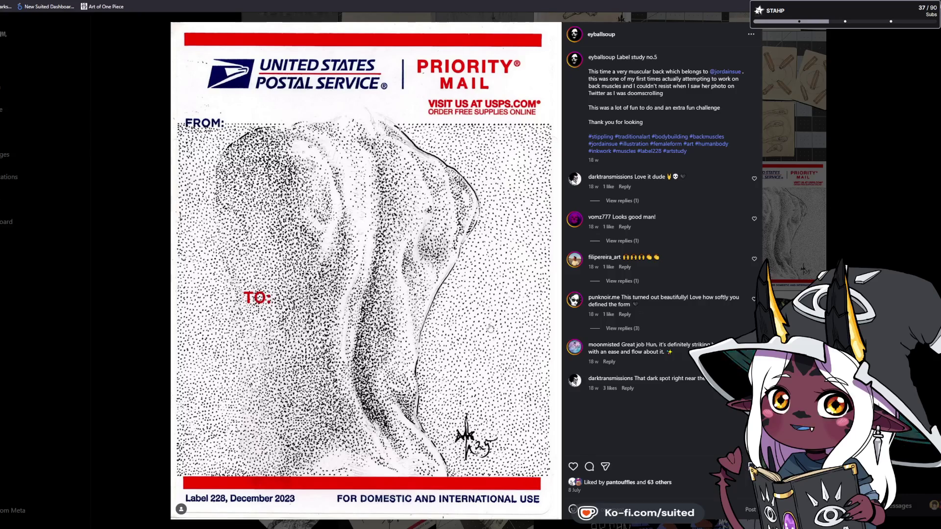
{"action": "left_click", "coordinate": [914, 147]}
Open the grub-and-ear drawing post and like it.
{"action": "scroll", "coordinate": [563, 411], "scroll_direction": "down", "scroll_amount": 1}
{"action": "scroll", "coordinate": [562, 411], "scroll_direction": "up", "scroll_amount": 1}
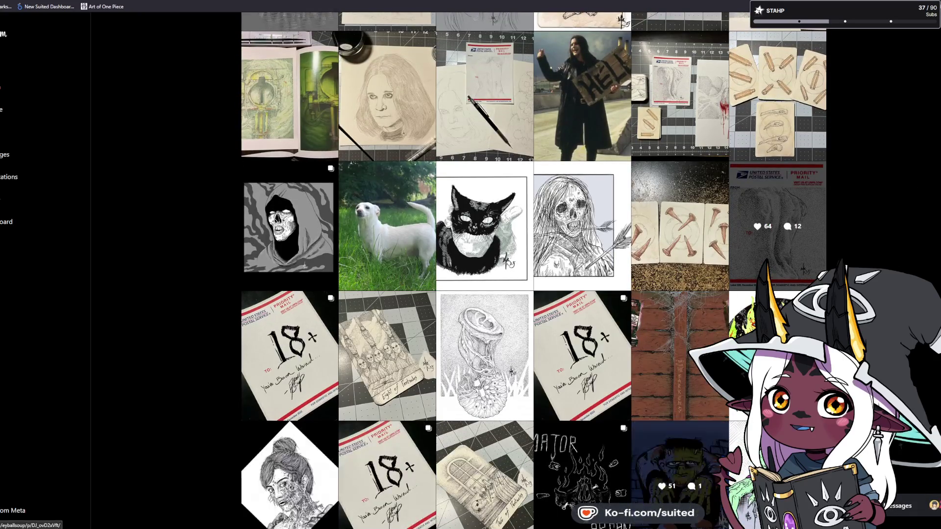
{"action": "left_click", "coordinate": [503, 316]}
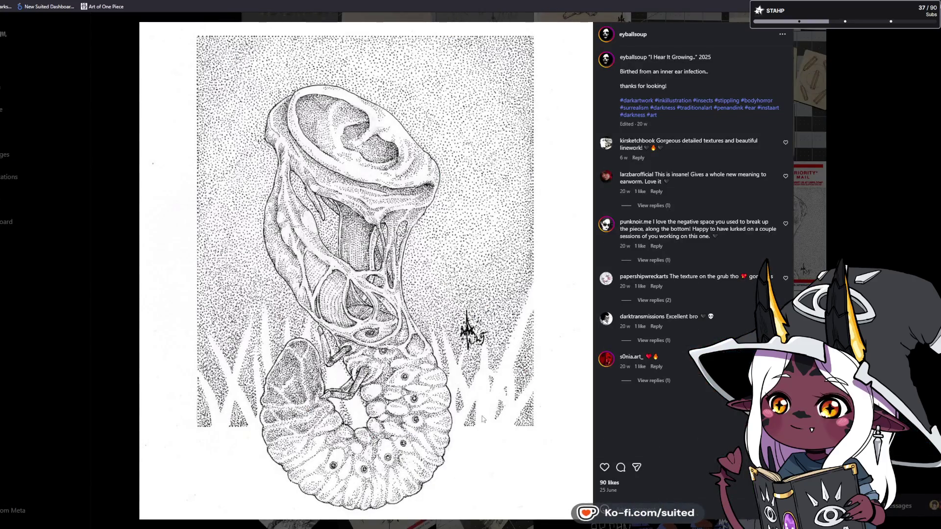
{"action": "left_click", "coordinate": [603, 468]}
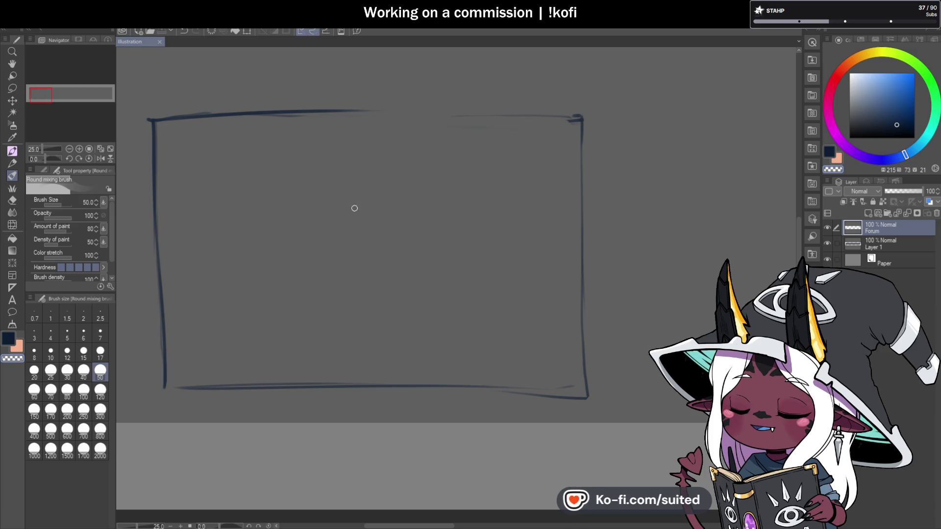
Zoom out to 12.5%, undo a trial vertical line, and reinforce the rectangle's right edge.
{"action": "key", "text": "ctrl+minus"}
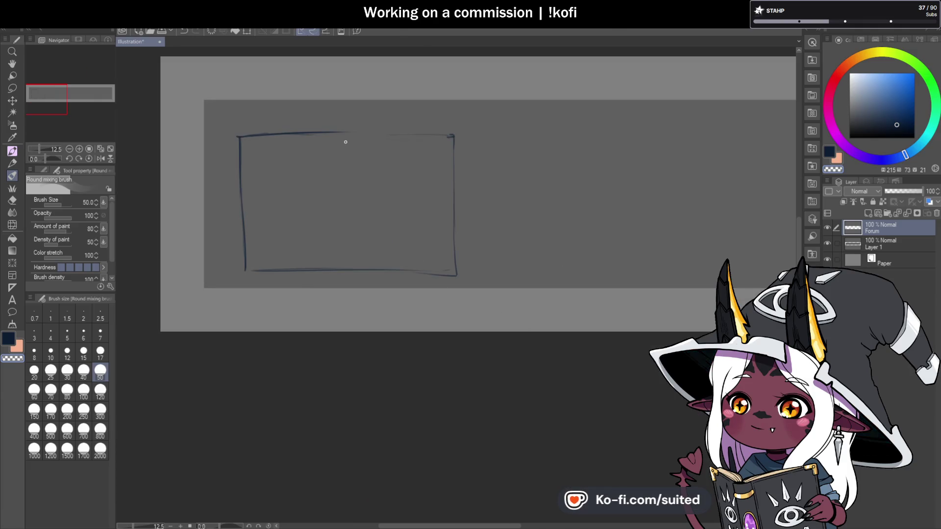
{"action": "left_click_drag", "start_coordinate": [342, 133], "coordinate": [342, 174]}
{"action": "left_click_drag", "start_coordinate": [342, 132], "coordinate": [345, 269]}
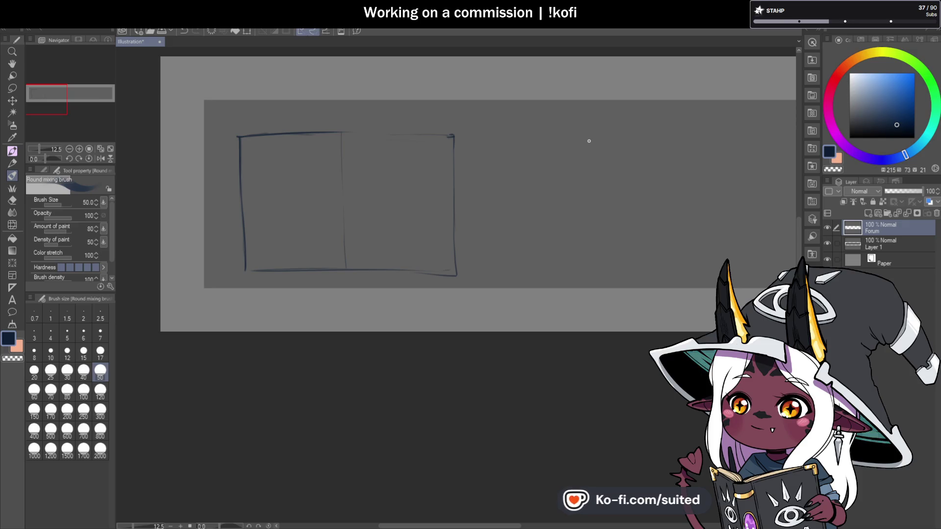
{"action": "key", "text": "ctrl+z"}
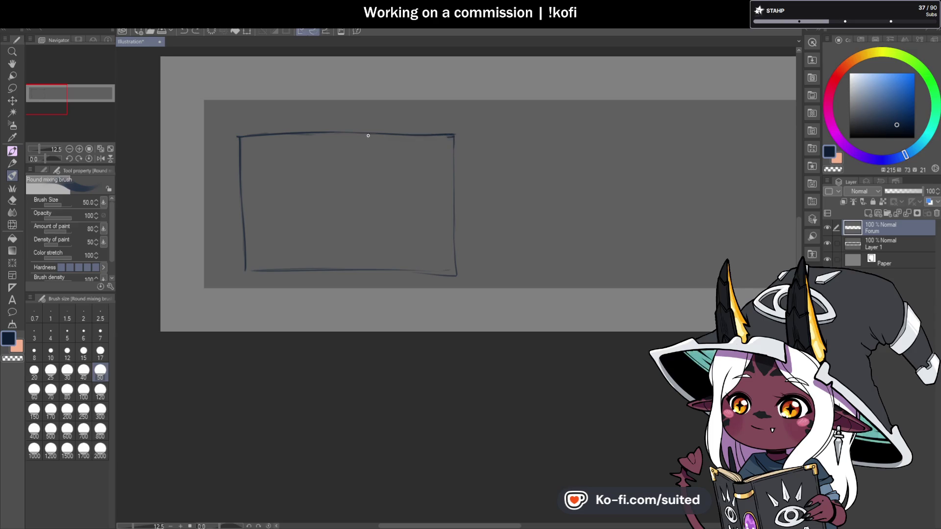
{"action": "left_click_drag", "start_coordinate": [458, 136], "coordinate": [458, 276]}
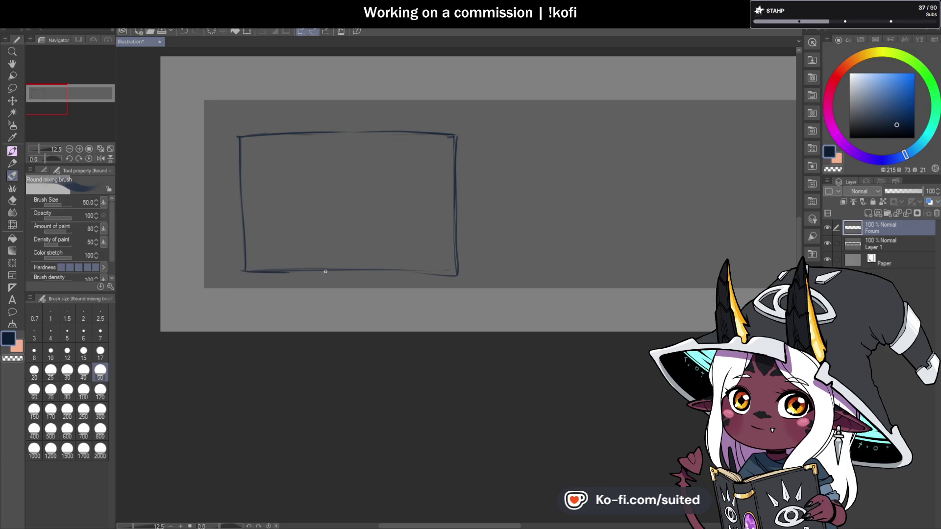
Erase part of the rectangle's bottom edge with transparent colour, then undo misplaced vertical lines.
{"action": "key", "text": "c"}
{"action": "left_click_drag", "start_coordinate": [267, 269], "coordinate": [451, 272]}
{"action": "key", "text": "c"}
{"action": "key", "text": "c"}
{"action": "key", "text": "c"}
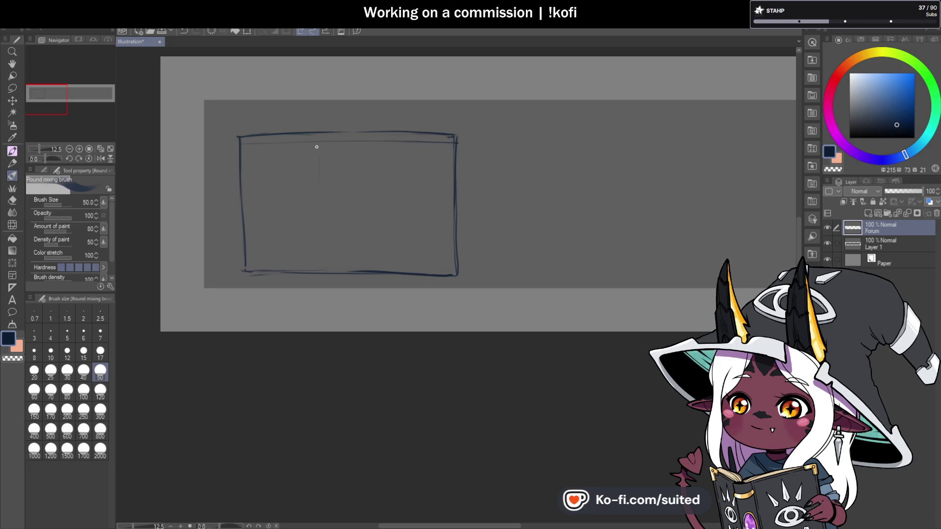
{"action": "left_click_drag", "start_coordinate": [317, 143], "coordinate": [317, 269]}
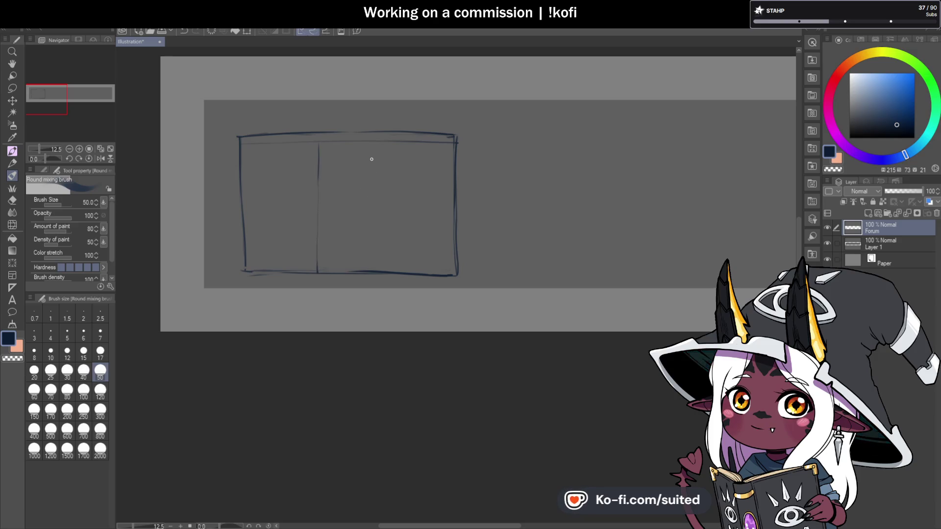
{"action": "left_click_drag", "start_coordinate": [363, 166], "coordinate": [364, 269]}
{"action": "key", "text": "ctrl+z"}
{"action": "key", "text": "ctrl+z"}
{"action": "key", "text": "ctrl+z"}
{"action": "key", "text": "ctrl+z"}
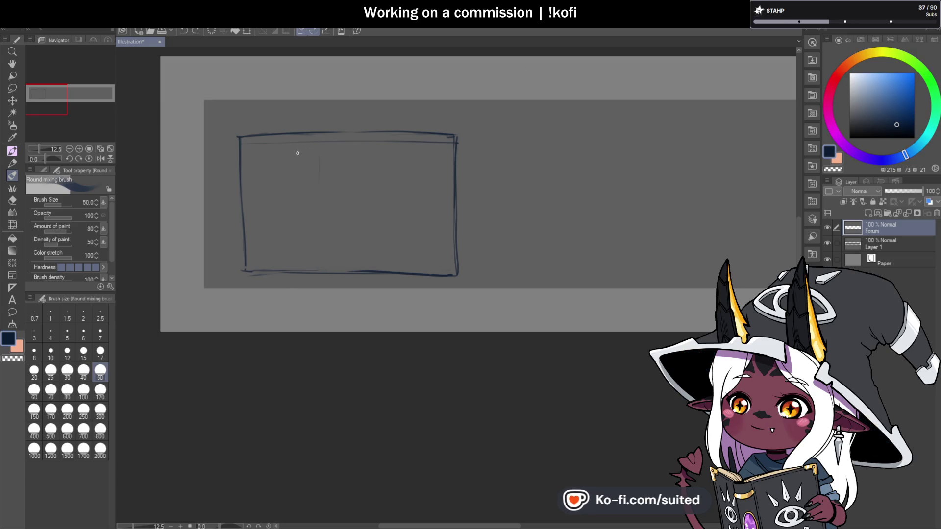
Draw two parallel vertical panel lines near the left and a jagged top-left drip.
{"action": "left_click_drag", "start_coordinate": [299, 144], "coordinate": [299, 170]}
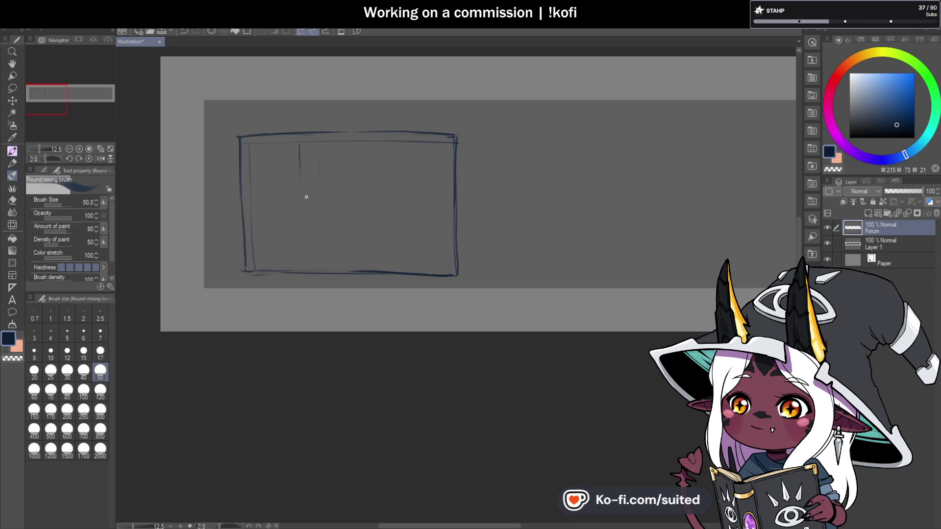
{"action": "left_click_drag", "start_coordinate": [300, 172], "coordinate": [303, 270]}
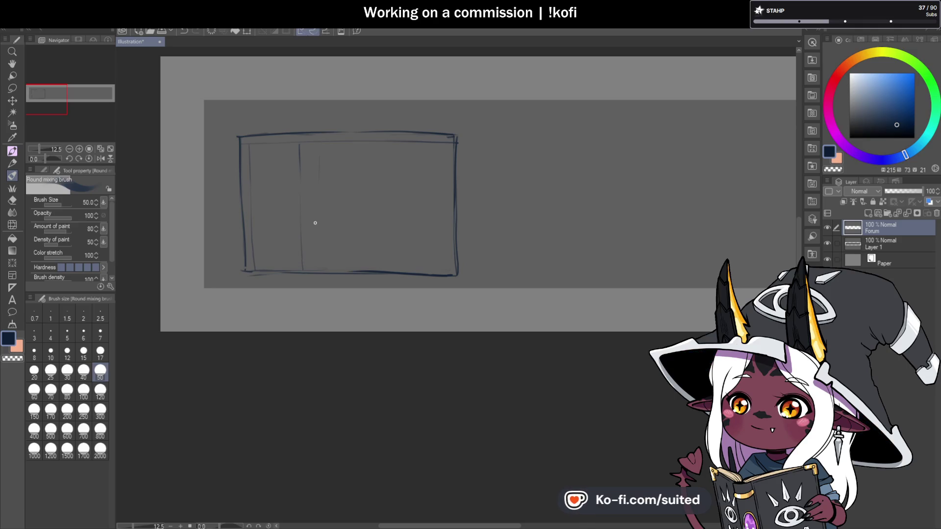
{"action": "left_click_drag", "start_coordinate": [312, 166], "coordinate": [313, 225]}
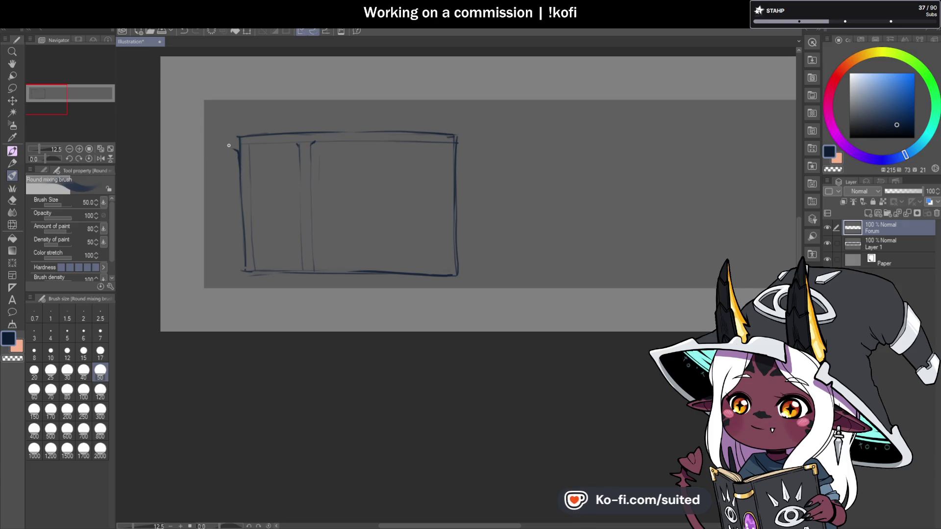
{"action": "left_click_drag", "start_coordinate": [240, 133], "coordinate": [249, 127]}
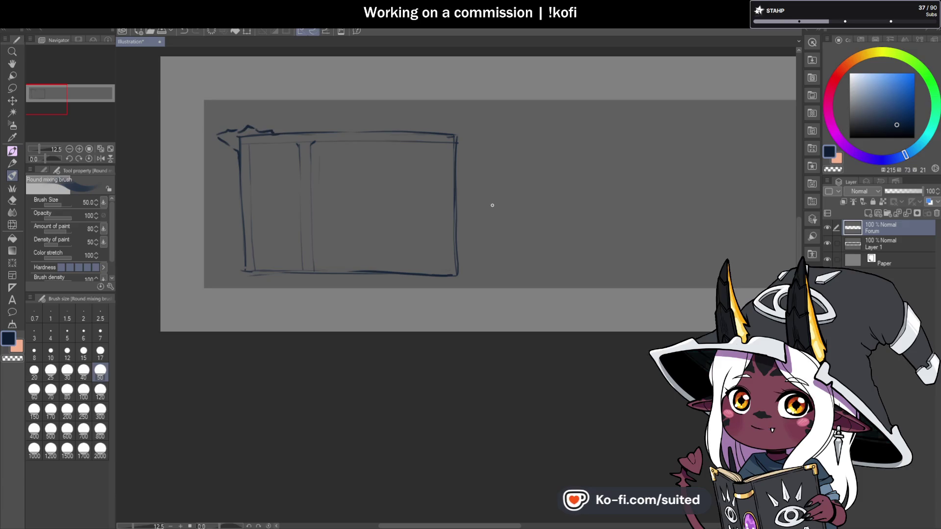
{"action": "key", "text": "space"}
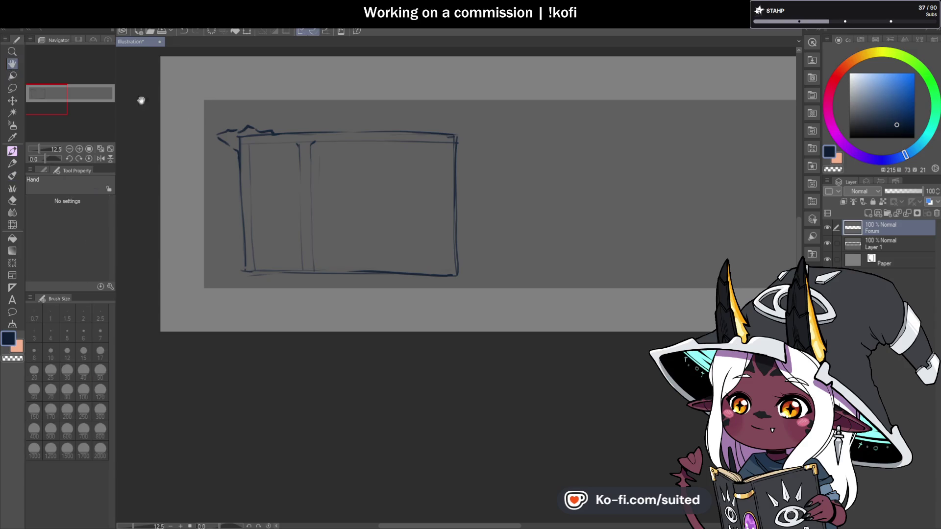
Pan and zoom to 25% so the banner sketch fills the canvas.
{"action": "left_click_drag", "start_coordinate": [599, 257], "coordinate": [505, 260]}
{"action": "left_click_drag", "start_coordinate": [710, 249], "coordinate": [537, 249]}
{"action": "scroll", "coordinate": [536, 249], "scroll_direction": "down", "scroll_amount": 3}
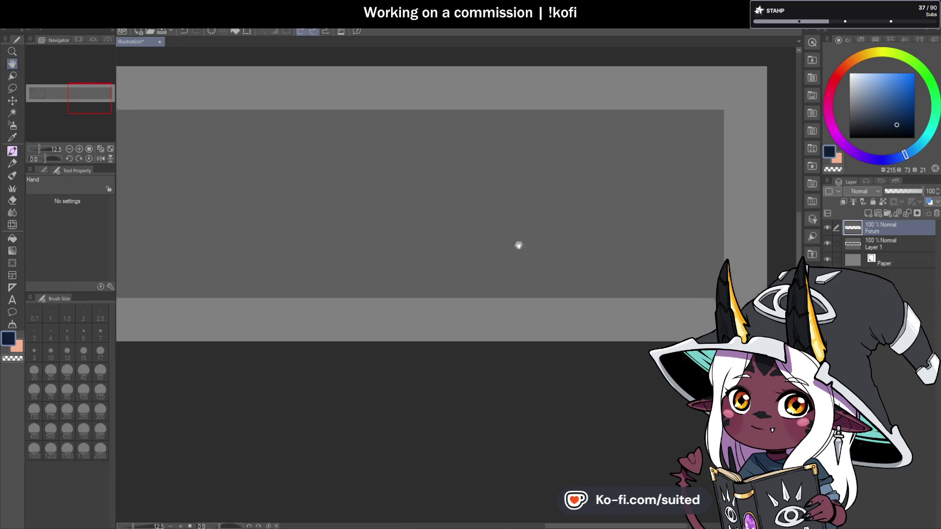
{"action": "left_click_drag", "start_coordinate": [437, 244], "coordinate": [567, 241]}
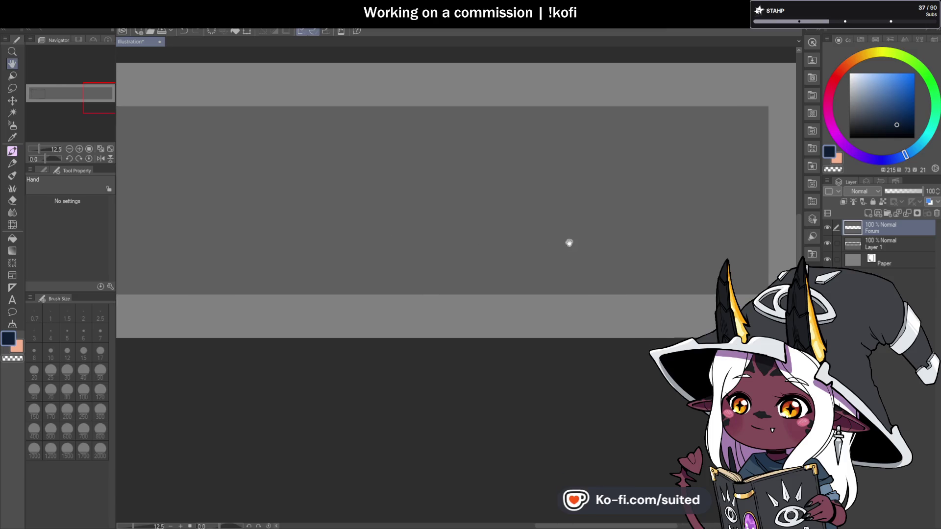
{"action": "left_click_drag", "start_coordinate": [483, 246], "coordinate": [572, 238]}
{"action": "scroll", "coordinate": [572, 238], "scroll_direction": "left", "scroll_amount": 10}
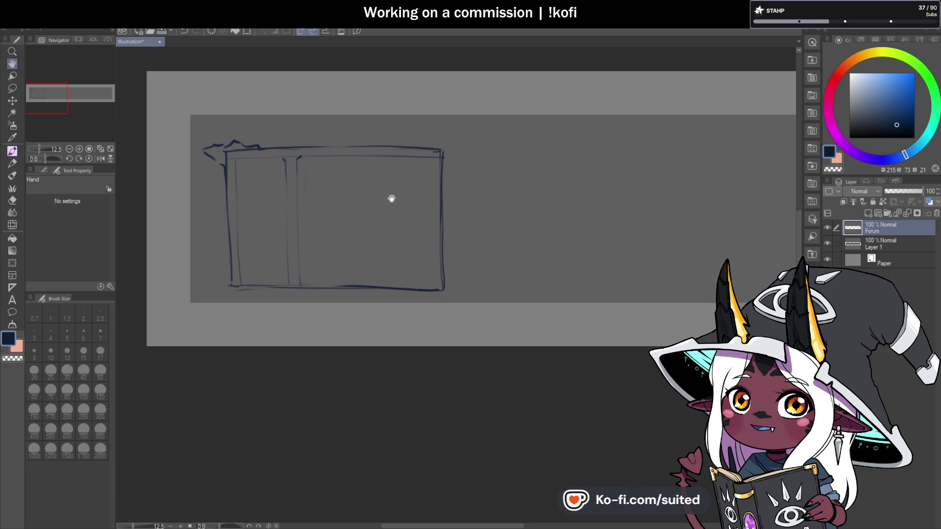
{"action": "scroll", "coordinate": [319, 221], "scroll_direction": "up", "scroll_amount": 2}
{"action": "left_click_drag", "start_coordinate": [328, 229], "coordinate": [343, 237]}
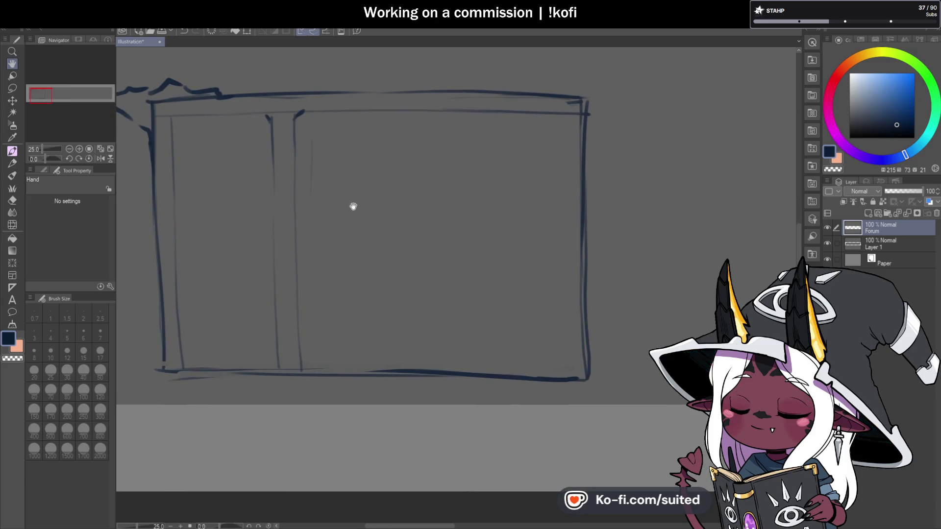
{"action": "key", "text": "b"}
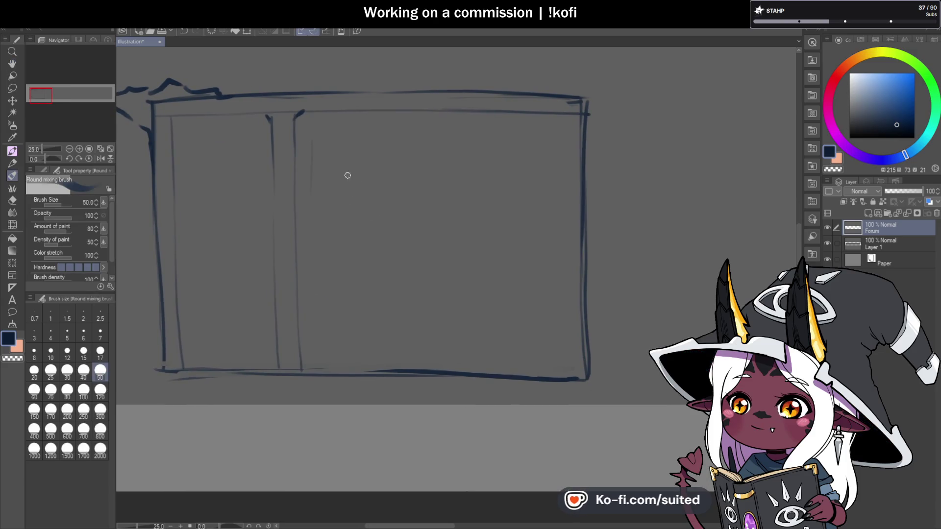
Redraw the first letter's inner panel as an arch and erase stray lower strokes.
{"action": "mouse_move", "coordinate": [180, 326]}
{"action": "left_mouse_down"}
{"action": "mouse_move", "coordinate": [290, 315]}
{"action": "mouse_move", "coordinate": [182, 319]}
{"action": "left_mouse_up"}
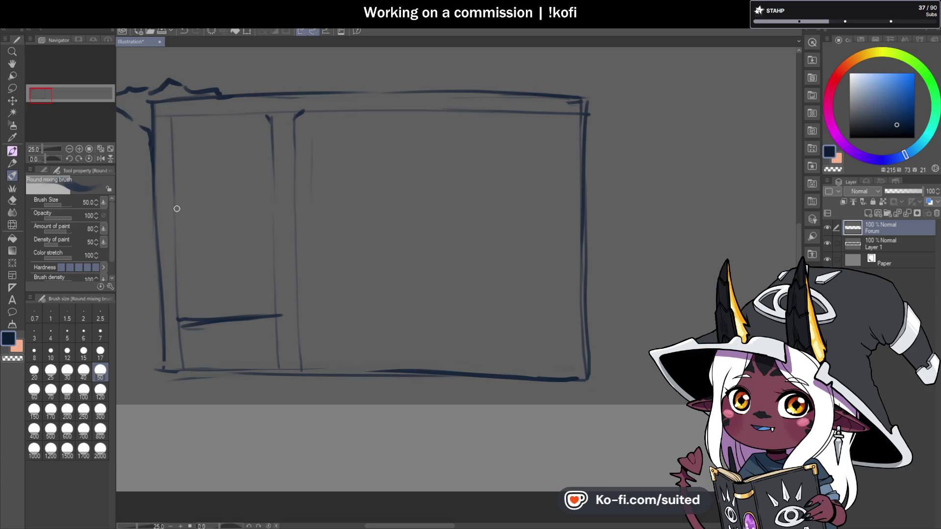
{"action": "mouse_move", "coordinate": [172, 167]}
{"action": "left_mouse_down"}
{"action": "mouse_move", "coordinate": [198, 114]}
{"action": "mouse_move", "coordinate": [153, 130]}
{"action": "left_mouse_up"}
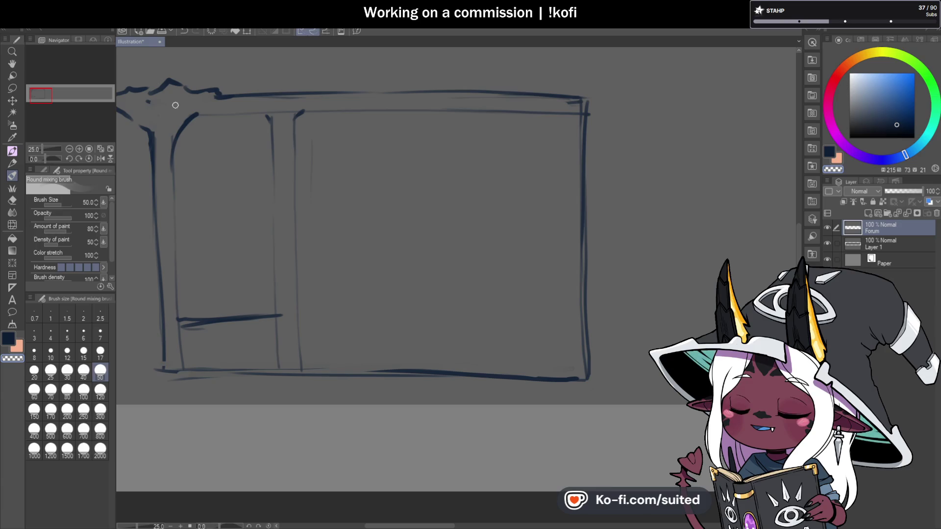
{"action": "left_click_drag", "start_coordinate": [218, 104], "coordinate": [203, 115]}
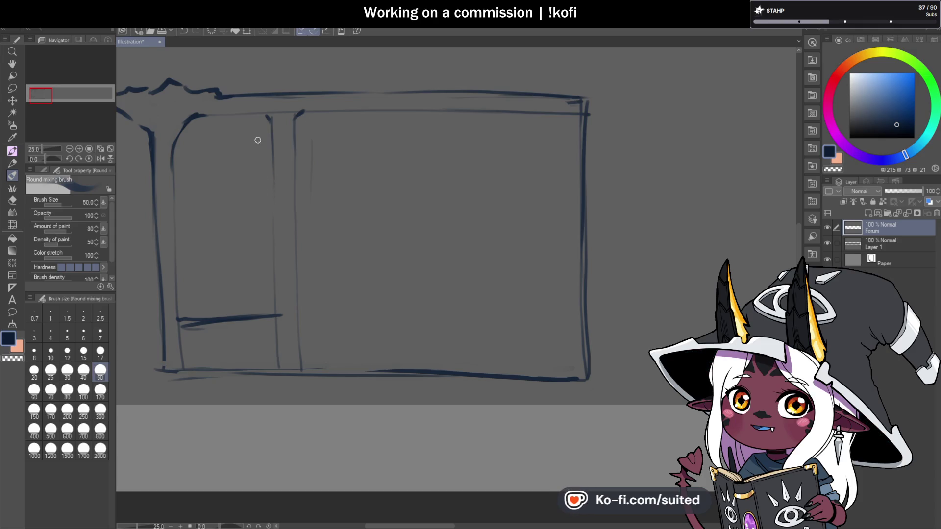
{"action": "left_click_drag", "start_coordinate": [254, 112], "coordinate": [272, 184]}
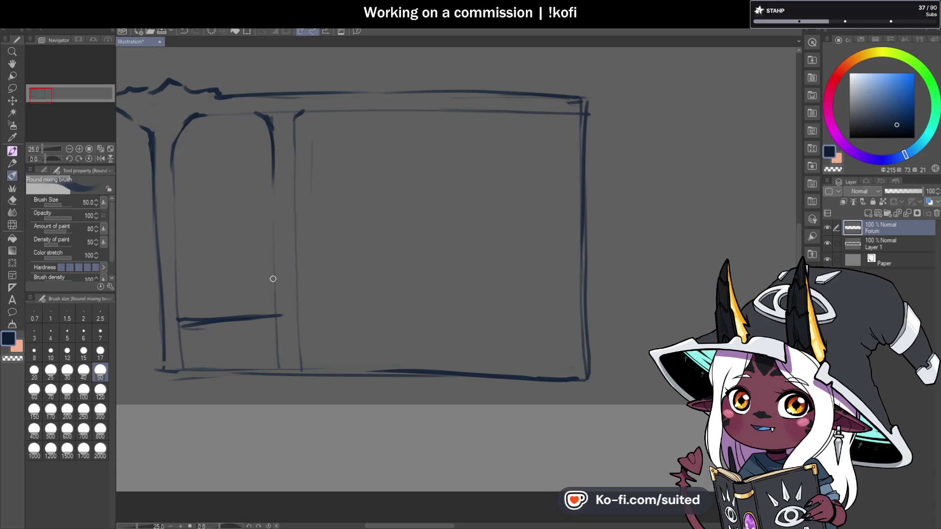
{"action": "left_click_drag", "start_coordinate": [275, 321], "coordinate": [277, 365]}
{"action": "left_click_drag", "start_coordinate": [177, 323], "coordinate": [182, 362]}
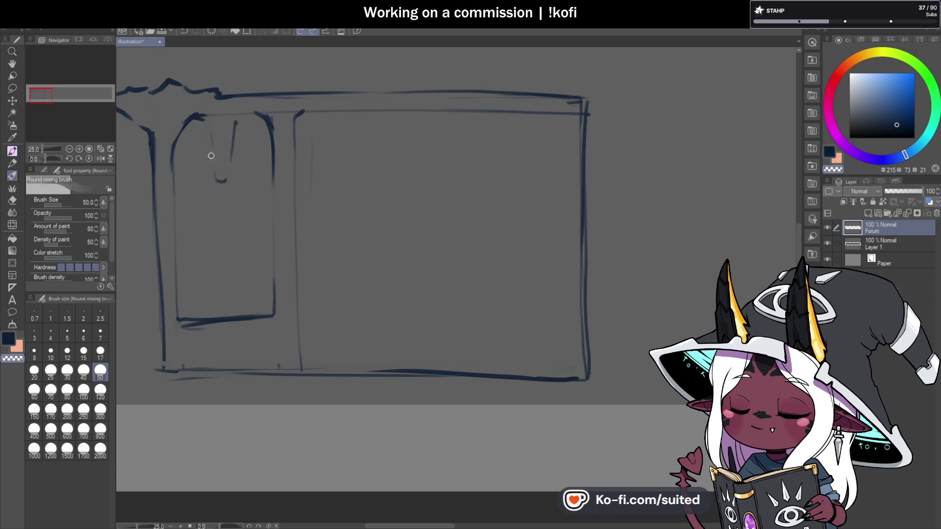
{"action": "left_click_drag", "start_coordinate": [215, 125], "coordinate": [231, 175]}
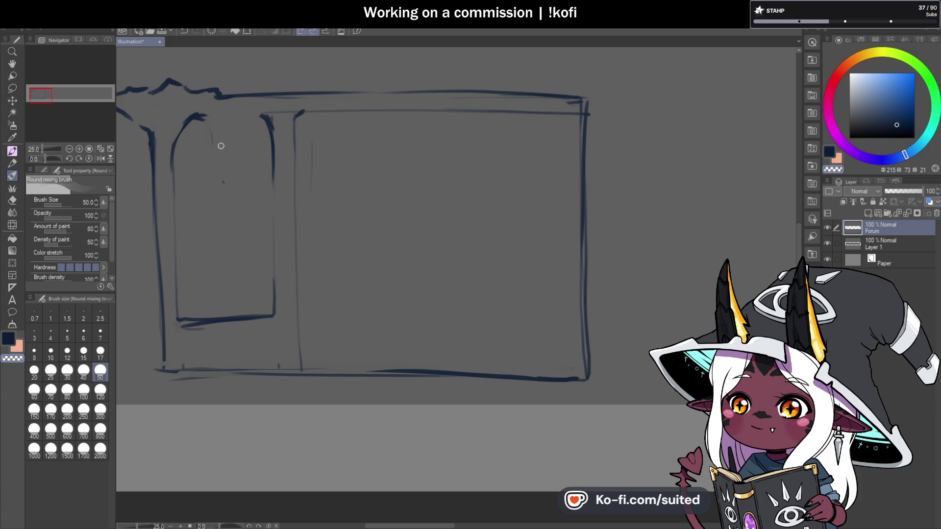
Thicken the inner panel's bottom edge and draw a drip notch down from the arch top.
{"action": "mouse_move", "coordinate": [174, 306]}
{"action": "left_mouse_down"}
{"action": "mouse_move", "coordinate": [194, 325]}
{"action": "mouse_move", "coordinate": [273, 307]}
{"action": "left_mouse_up"}
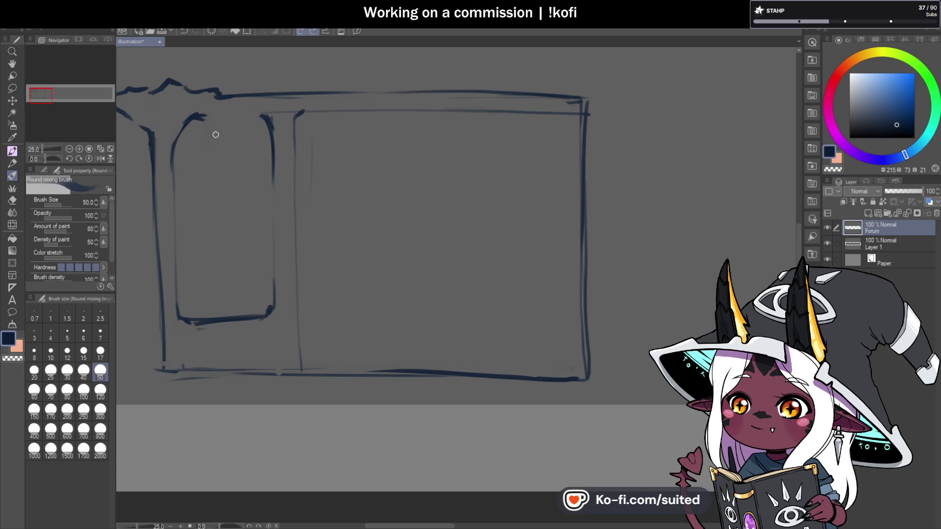
{"action": "left_click_drag", "start_coordinate": [208, 128], "coordinate": [221, 173]}
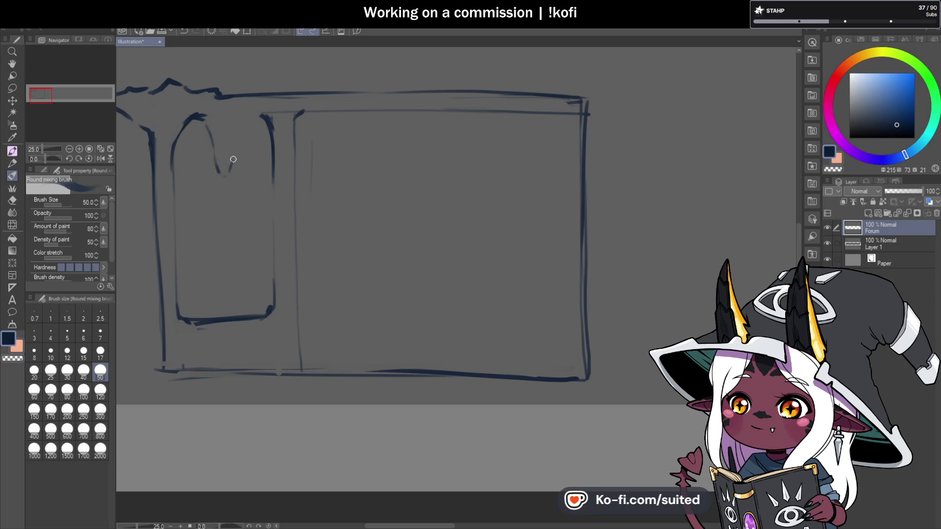
{"action": "scroll", "coordinate": [274, 233], "scroll_direction": "down", "scroll_amount": 2}
Erase part of the top stroke with transparent colour.
{"action": "scroll", "coordinate": [284, 193], "scroll_direction": "up", "scroll_amount": 2}
{"action": "scroll", "coordinate": [279, 183], "scroll_direction": "down", "scroll_amount": 2}
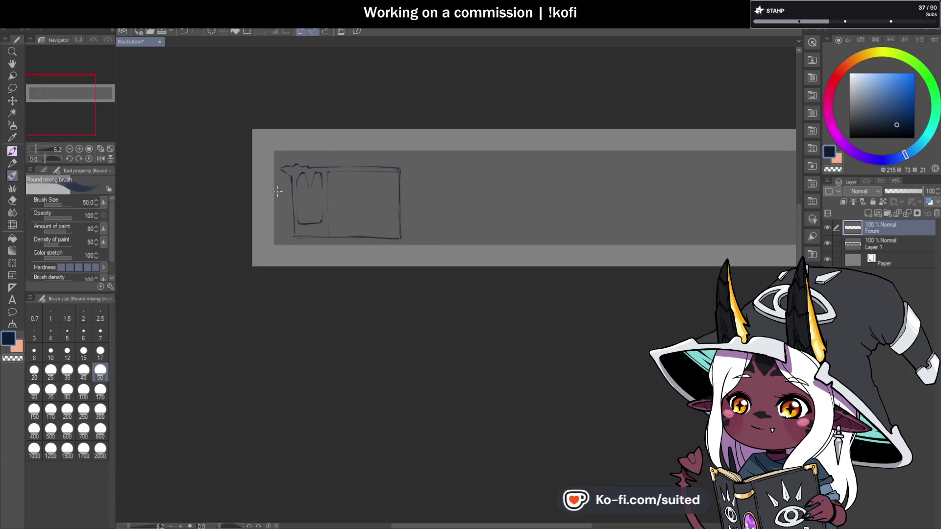
{"action": "scroll", "coordinate": [375, 180], "scroll_direction": "up", "scroll_amount": 3}
{"action": "key", "text": "c"}
{"action": "left_click_drag", "start_coordinate": [418, 107], "coordinate": [401, 118]}
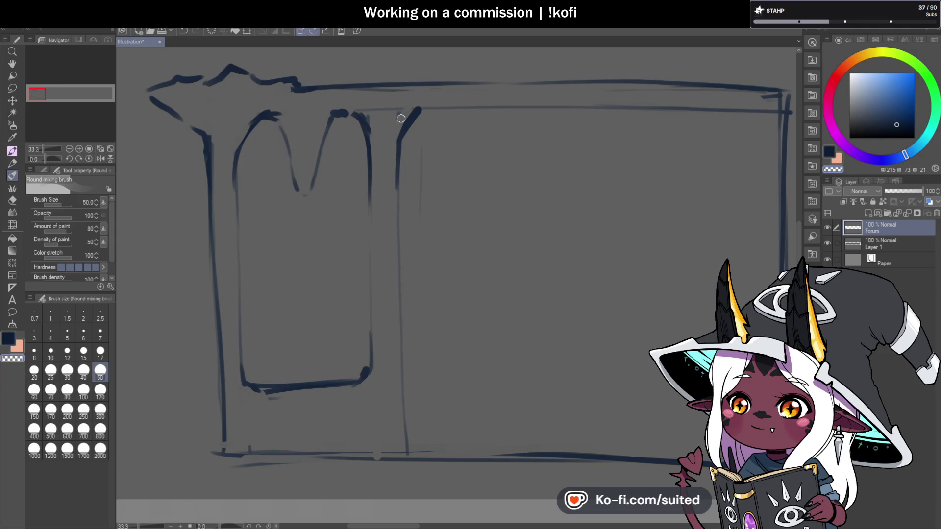
{"action": "scroll", "coordinate": [298, 184], "scroll_direction": "down", "scroll_amount": 3}
{"action": "scroll", "coordinate": [279, 189], "scroll_direction": "up", "scroll_amount": 2}
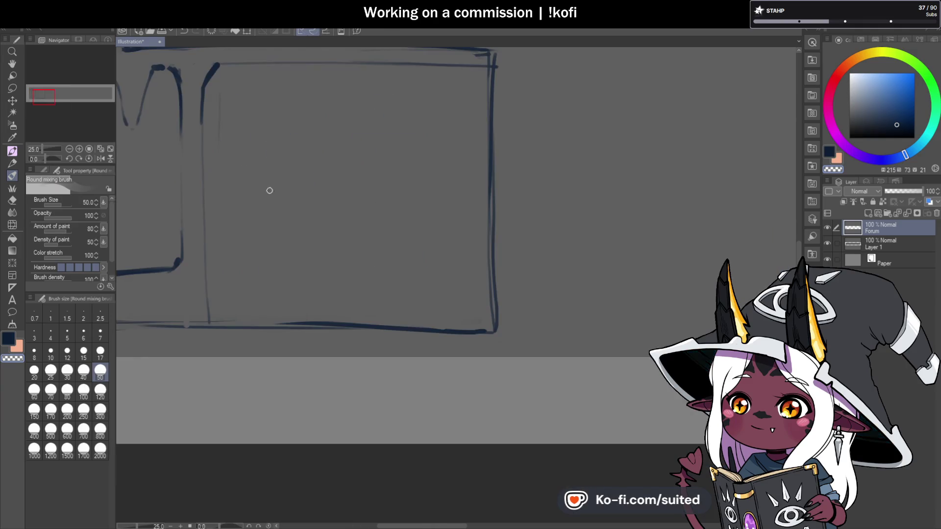
Draw the middle panel's left line, guide line and drippy top-left corner, then save.
{"action": "left_click_drag", "start_coordinate": [198, 125], "coordinate": [212, 313]}
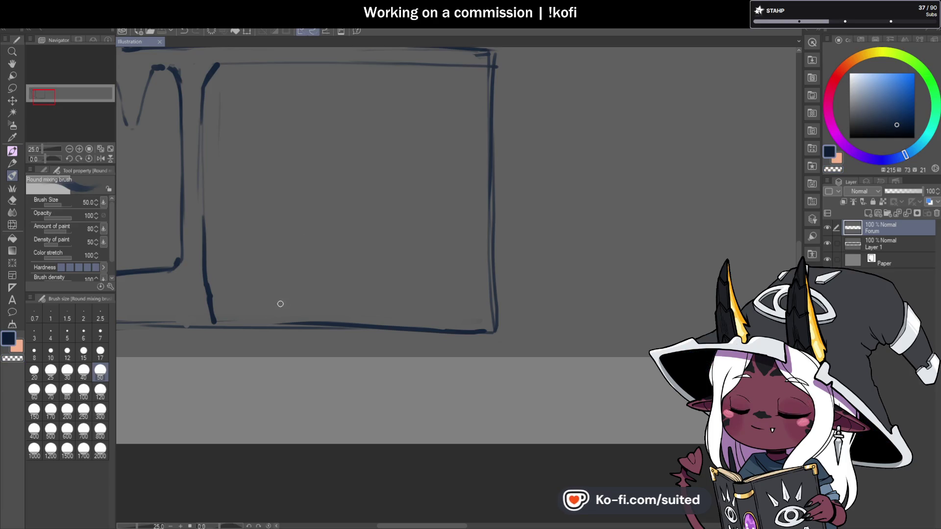
{"action": "left_click_drag", "start_coordinate": [300, 323], "coordinate": [310, 298]}
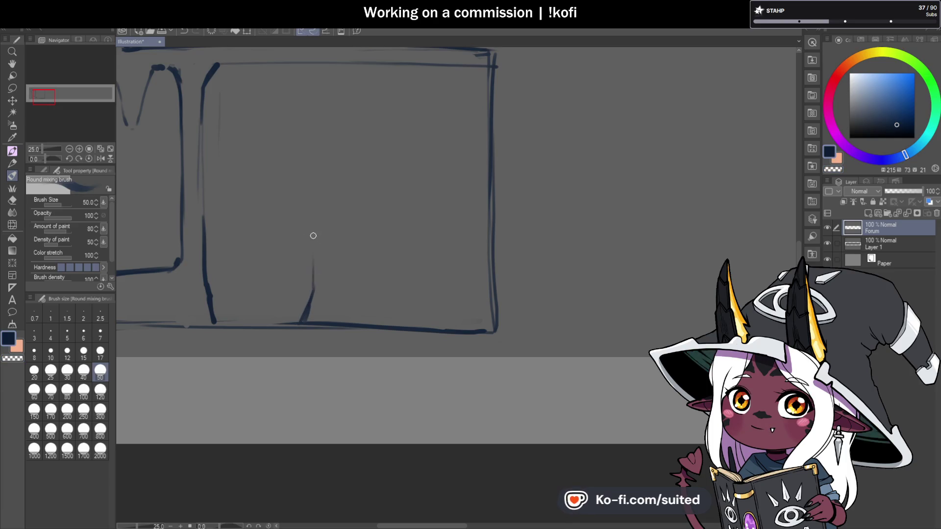
{"action": "left_click_drag", "start_coordinate": [311, 216], "coordinate": [316, 79]}
{"action": "mouse_move", "coordinate": [230, 63]}
{"action": "left_mouse_down"}
{"action": "mouse_move", "coordinate": [218, 71]}
{"action": "mouse_move", "coordinate": [278, 71]}
{"action": "mouse_move", "coordinate": [290, 79]}
{"action": "left_mouse_up"}
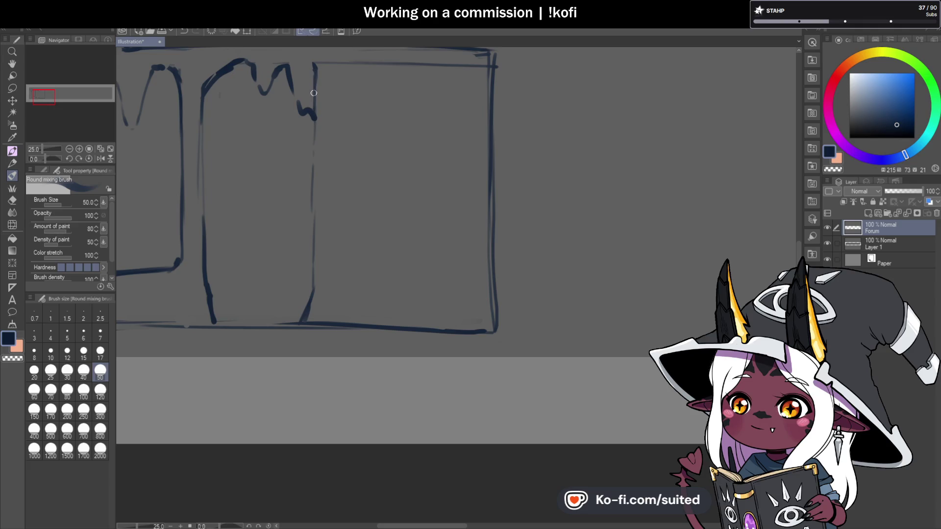
{"action": "left_click_drag", "start_coordinate": [316, 62], "coordinate": [314, 110]}
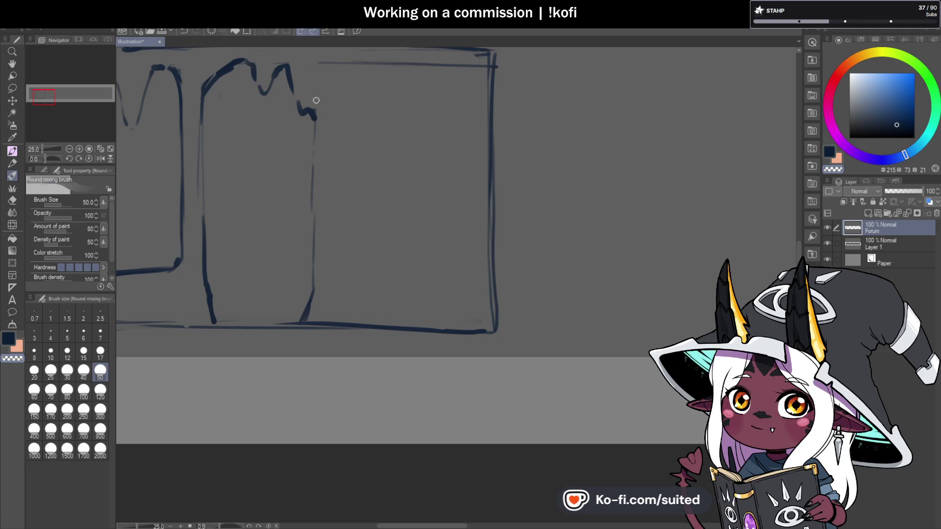
{"action": "key", "text": "ctrl+s"}
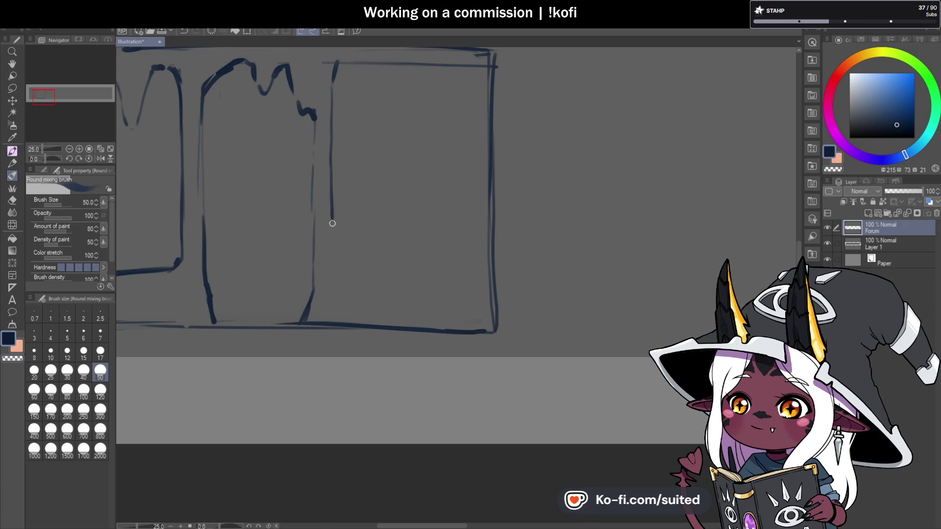
Hook the middle panel's right edge, extend the third panel's bottom line, and save.
{"action": "mouse_move", "coordinate": [331, 216]}
{"action": "left_mouse_down"}
{"action": "mouse_move", "coordinate": [330, 259]}
{"action": "mouse_move", "coordinate": [340, 276]}
{"action": "left_mouse_up"}
{"action": "left_click_drag", "start_coordinate": [410, 279], "coordinate": [452, 290]}
{"action": "scroll", "coordinate": [321, 228], "scroll_direction": "up", "scroll_amount": 3}
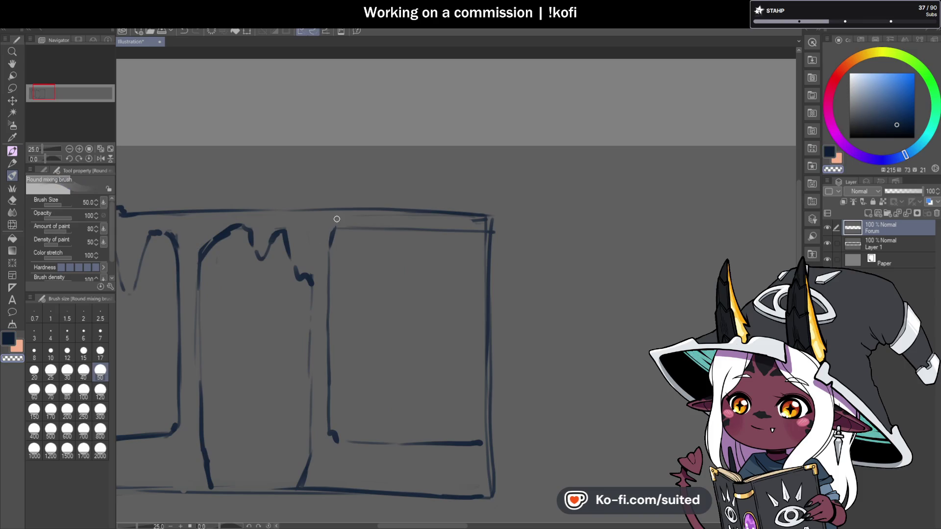
{"action": "scroll", "coordinate": [335, 224], "scroll_direction": "down", "scroll_amount": 5}
{"action": "scroll", "coordinate": [442, 213], "scroll_direction": "up", "scroll_amount": 3}
{"action": "key", "text": "ctrl+s"}
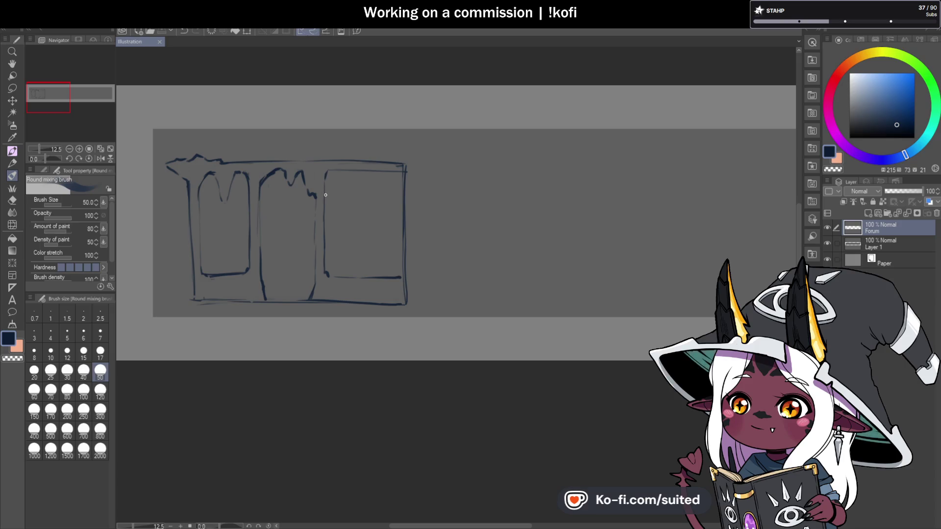
Draw the third panel's left vertical line and curve it into an arch.
{"action": "left_click_drag", "start_coordinate": [327, 175], "coordinate": [333, 169]}
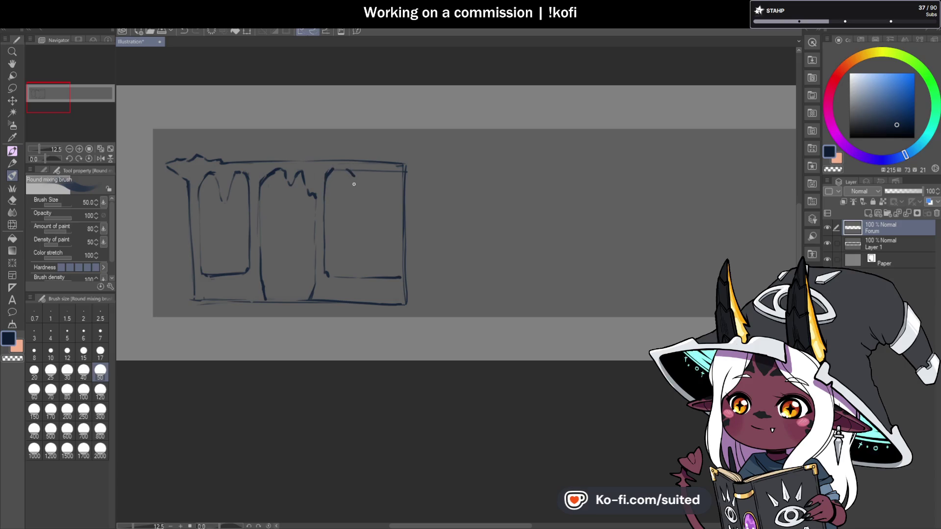
{"action": "scroll", "coordinate": [353, 248], "scroll_direction": "up", "scroll_amount": 2}
{"action": "mouse_move", "coordinate": [353, 253]}
{"action": "left_mouse_down"}
{"action": "mouse_move", "coordinate": [349, 298]}
{"action": "mouse_move", "coordinate": [367, 294]}
{"action": "left_mouse_up"}
{"action": "left_click_drag", "start_coordinate": [365, 232], "coordinate": [366, 167]}
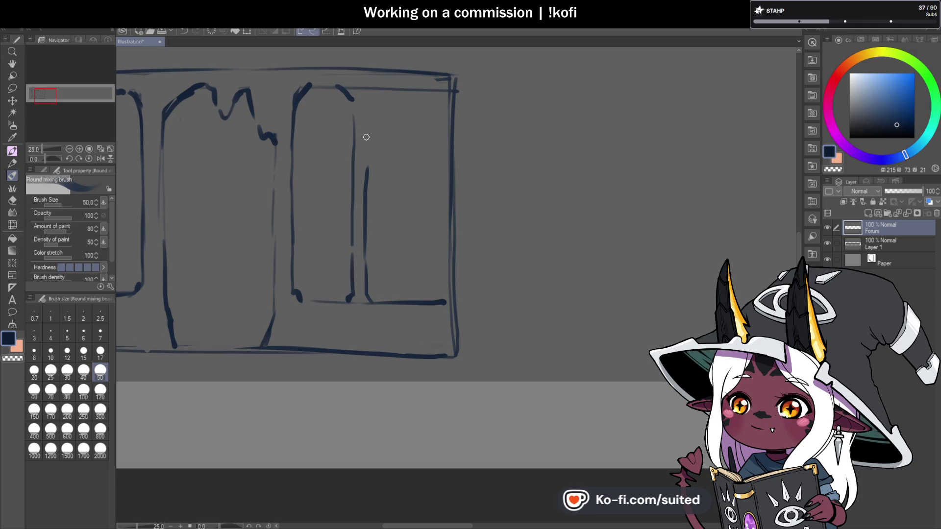
{"action": "left_click_drag", "start_coordinate": [366, 169], "coordinate": [382, 102]}
Erase arch overlaps, redraw the arch top, add the flared top-right corner, and save.
{"action": "key", "text": "c"}
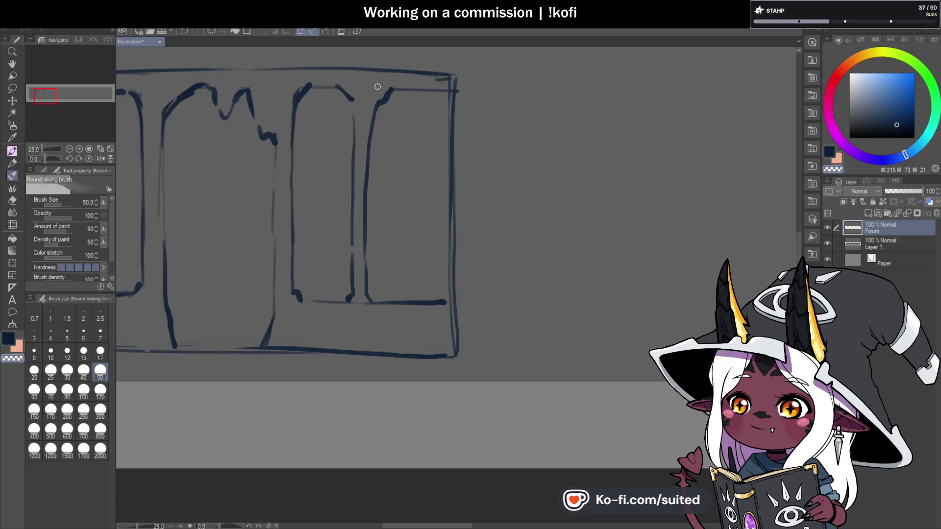
{"action": "mouse_move", "coordinate": [304, 79]}
{"action": "left_mouse_down"}
{"action": "mouse_move", "coordinate": [282, 112]}
{"action": "mouse_move", "coordinate": [327, 87]}
{"action": "left_mouse_up"}
{"action": "key", "text": "c"}
{"action": "key", "text": "c"}
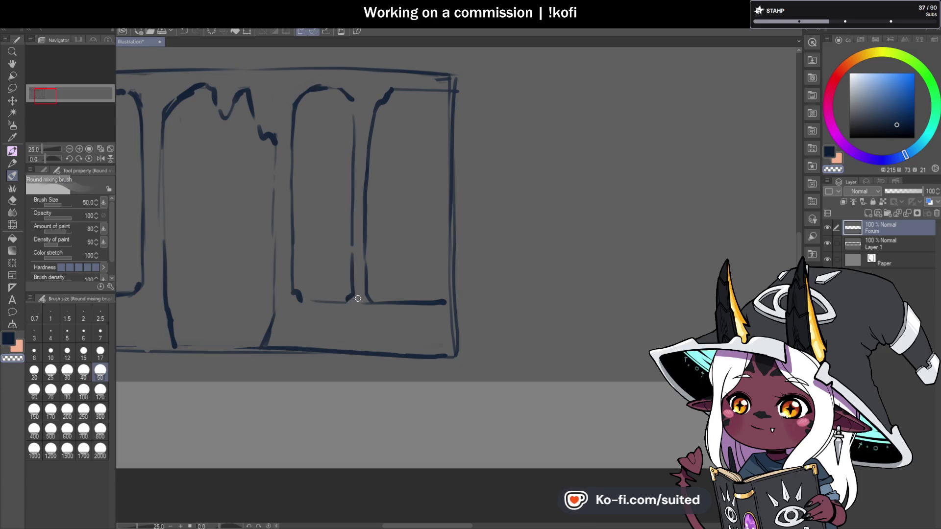
{"action": "key", "text": "c"}
{"action": "left_click_drag", "start_coordinate": [388, 94], "coordinate": [443, 97]}
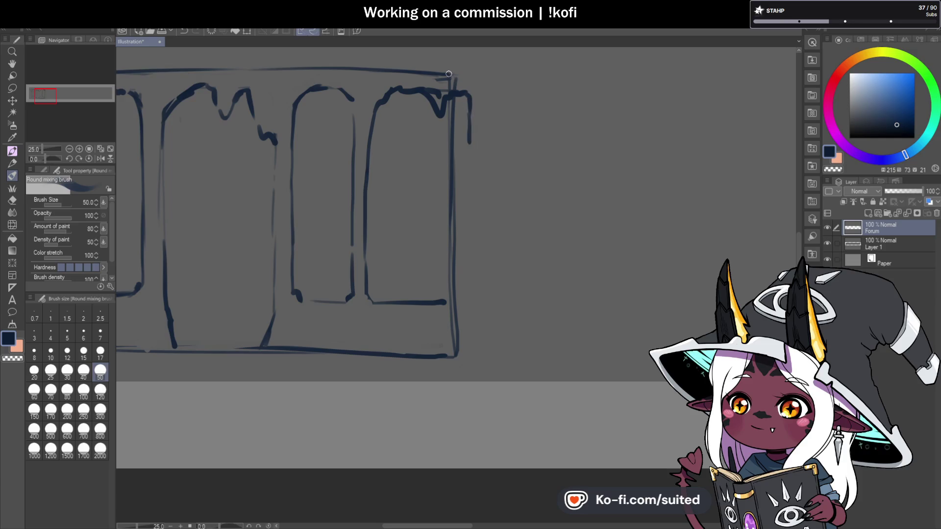
{"action": "mouse_move", "coordinate": [471, 74]}
{"action": "left_mouse_down"}
{"action": "mouse_move", "coordinate": [495, 68]}
{"action": "mouse_move", "coordinate": [485, 144]}
{"action": "mouse_move", "coordinate": [473, 145]}
{"action": "left_mouse_up"}
{"action": "key", "text": "c"}
{"action": "mouse_move", "coordinate": [453, 98]}
{"action": "left_mouse_down"}
{"action": "mouse_move", "coordinate": [456, 336]}
{"action": "mouse_move", "coordinate": [448, 107]}
{"action": "mouse_move", "coordinate": [439, 90]}
{"action": "left_mouse_up"}
{"action": "key", "text": "ctrl+s"}
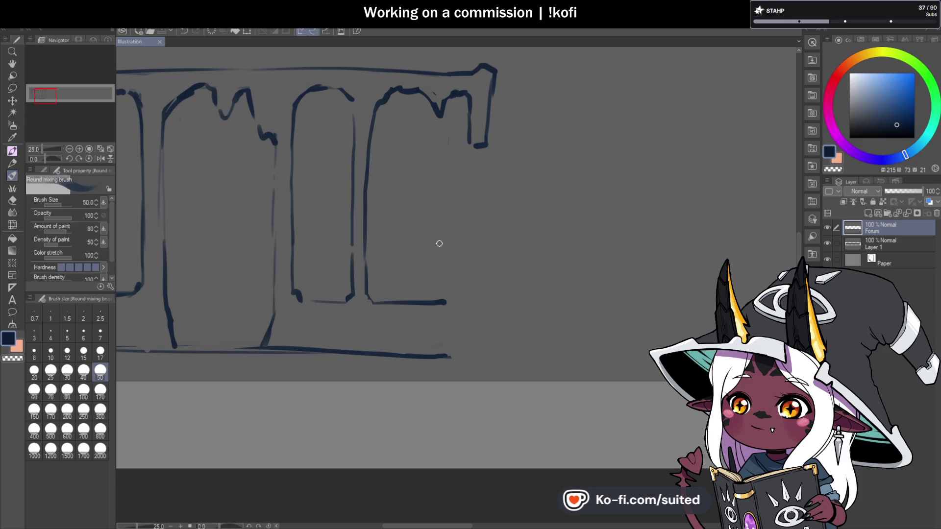
Curve the bottom line upward and draw the inner stem of the G-like third letter.
{"action": "mouse_move", "coordinate": [444, 302]}
{"action": "left_mouse_down"}
{"action": "mouse_move", "coordinate": [465, 247]}
{"action": "mouse_move", "coordinate": [477, 253]}
{"action": "mouse_move", "coordinate": [474, 327]}
{"action": "left_mouse_up"}
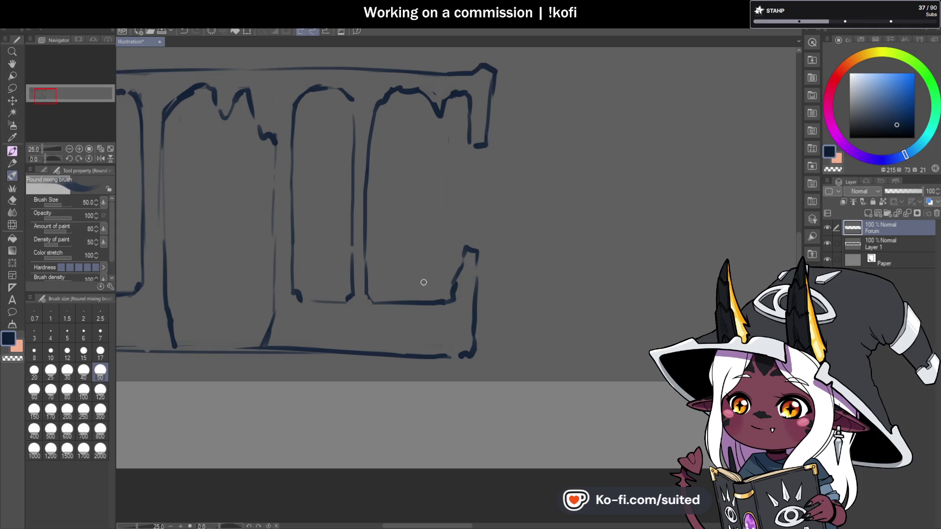
{"action": "left_click_drag", "start_coordinate": [425, 301], "coordinate": [429, 243]}
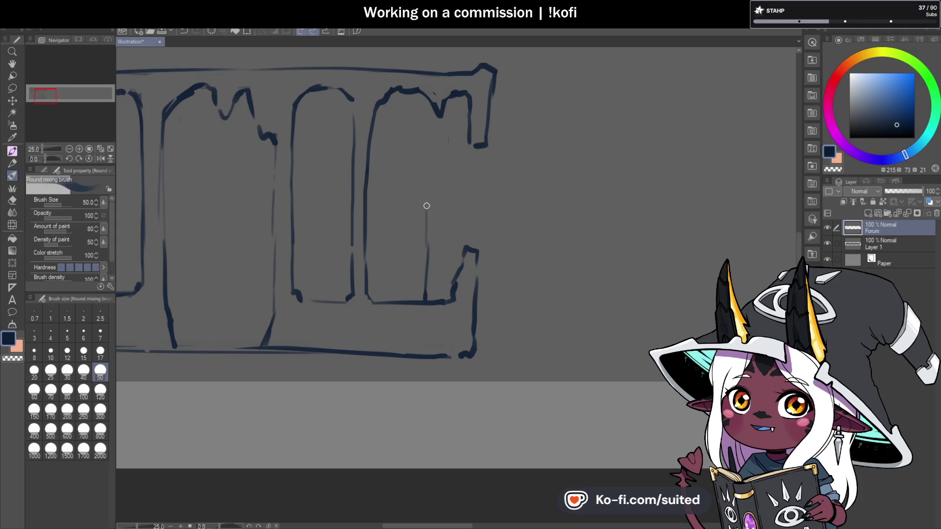
{"action": "left_click_drag", "start_coordinate": [419, 206], "coordinate": [412, 263]}
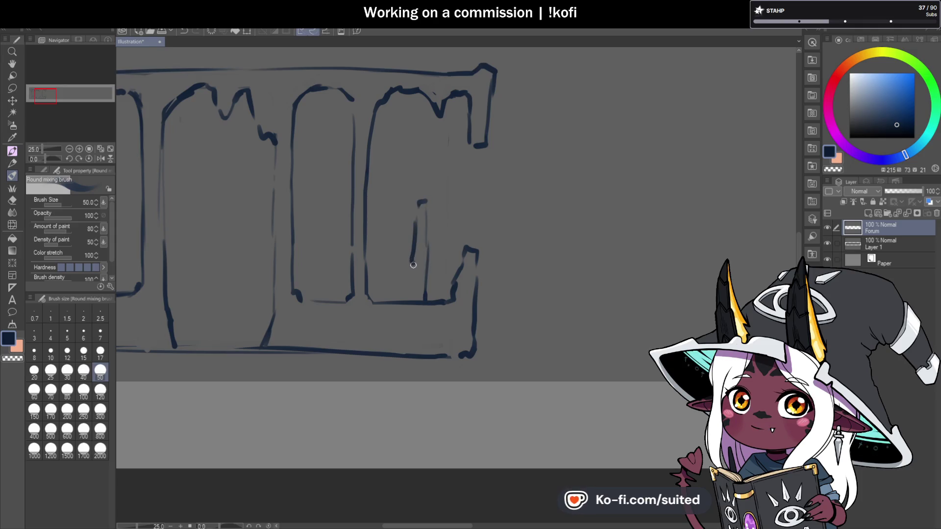
{"action": "mouse_move", "coordinate": [428, 294]}
{"action": "left_mouse_down"}
{"action": "mouse_move", "coordinate": [426, 280]}
{"action": "mouse_move", "coordinate": [419, 301]}
{"action": "left_mouse_up"}
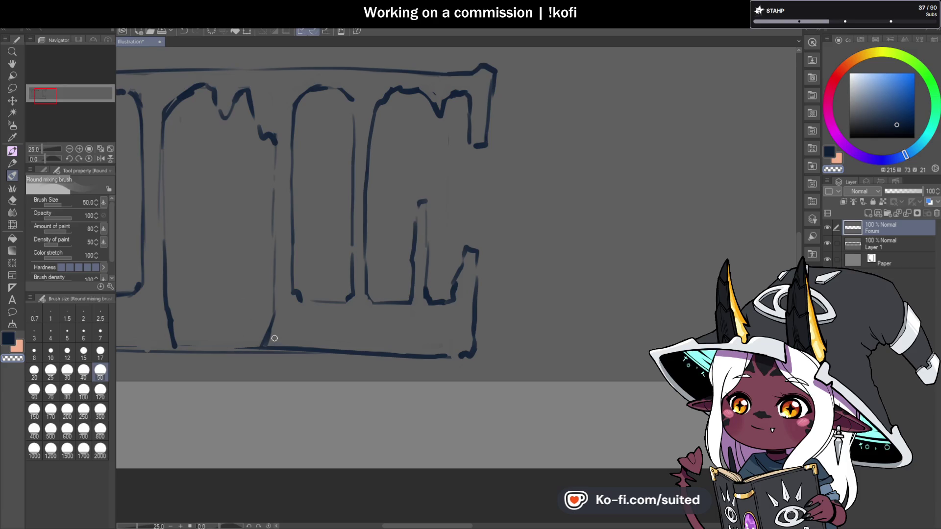
Undo the stroke joining the letter's bottom to the baseline.
{"action": "left_click_drag", "start_coordinate": [271, 329], "coordinate": [256, 350]}
{"action": "key", "text": "ctrl+z"}
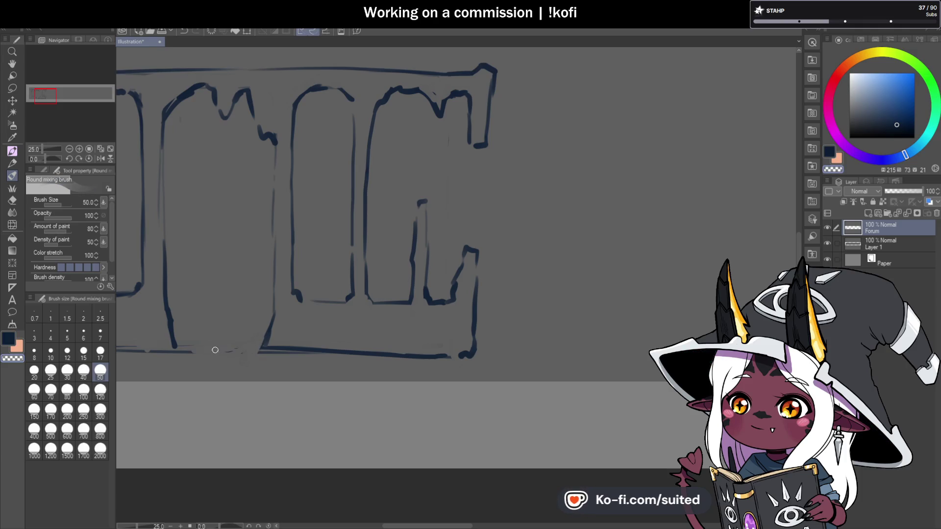
{"action": "scroll", "coordinate": [505, 260], "scroll_direction": "down", "scroll_amount": 3}
{"action": "scroll", "coordinate": [518, 262], "scroll_direction": "up", "scroll_amount": 3}
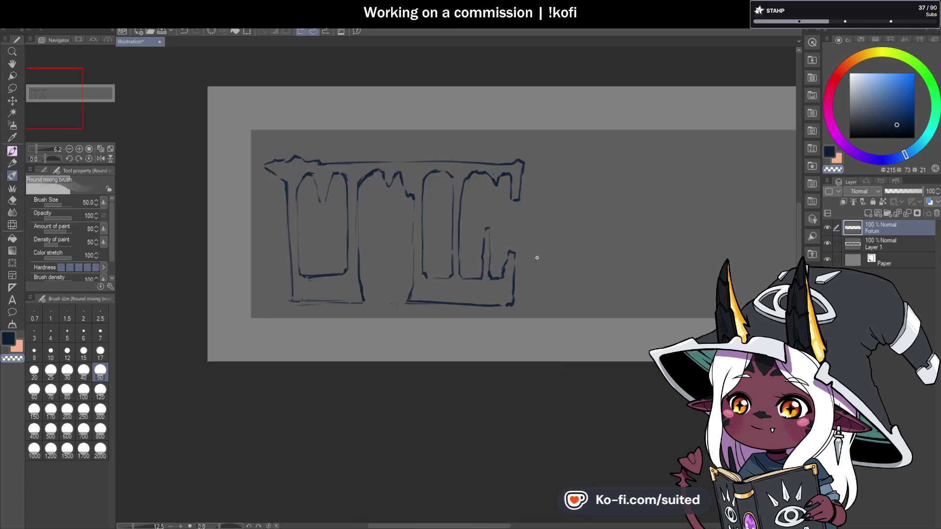
Save, then draw the left column's inner edge down to a hook and dab the last letter's top-right.
{"action": "key", "text": "ctrl+s"}
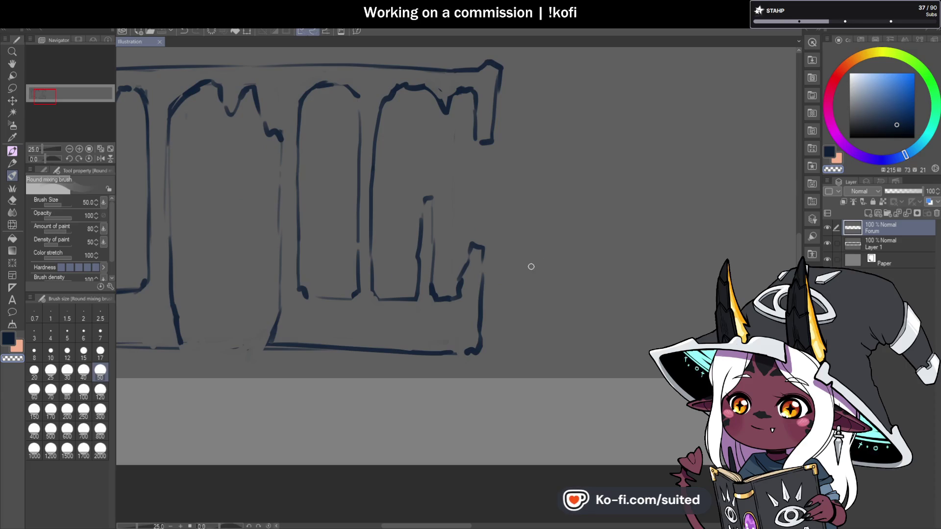
{"action": "scroll", "coordinate": [583, 302], "scroll_direction": "down", "scroll_amount": 2}
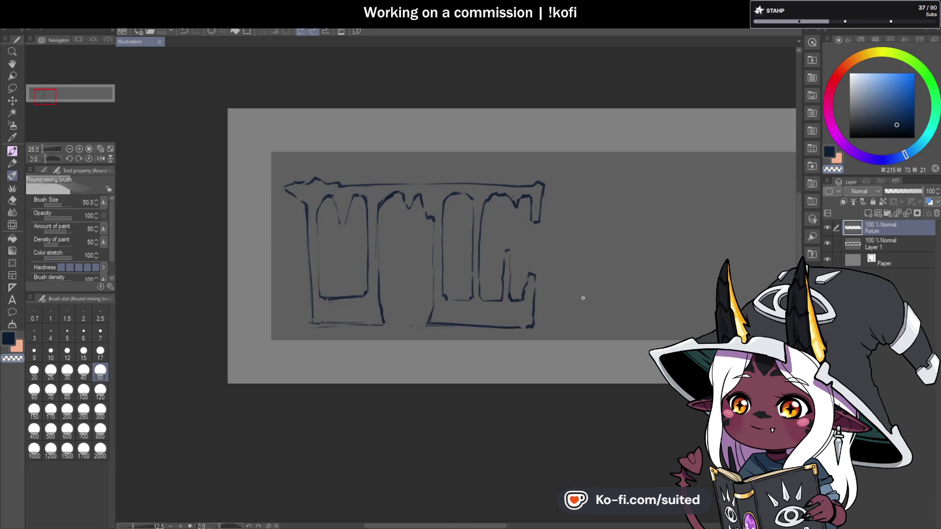
{"action": "scroll", "coordinate": [275, 308], "scroll_direction": "up", "scroll_amount": 2}
{"action": "mouse_move", "coordinate": [331, 287]}
{"action": "left_mouse_down"}
{"action": "mouse_move", "coordinate": [350, 272]}
{"action": "mouse_move", "coordinate": [319, 294]}
{"action": "mouse_move", "coordinate": [307, 269]}
{"action": "mouse_move", "coordinate": [300, 179]}
{"action": "mouse_move", "coordinate": [288, 211]}
{"action": "mouse_move", "coordinate": [298, 304]}
{"action": "left_mouse_up"}
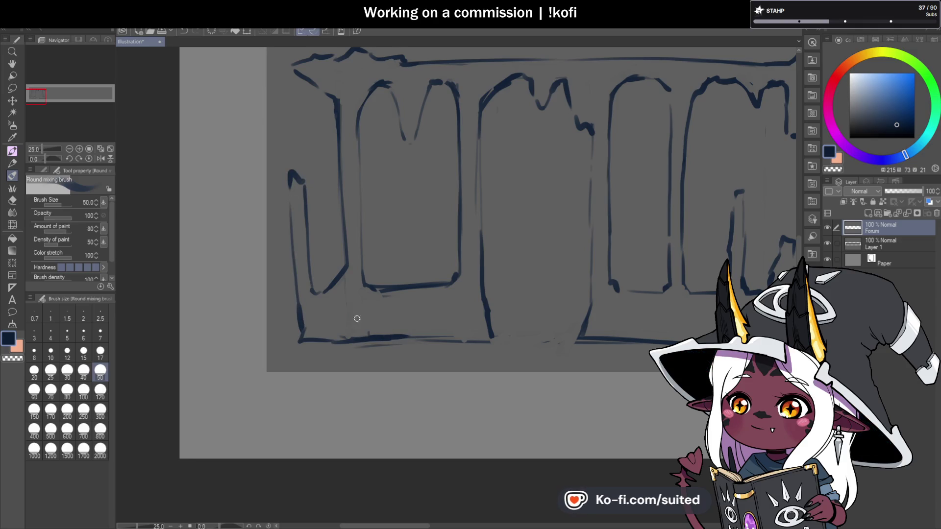
{"action": "left_click_drag", "start_coordinate": [302, 186], "coordinate": [319, 292]}
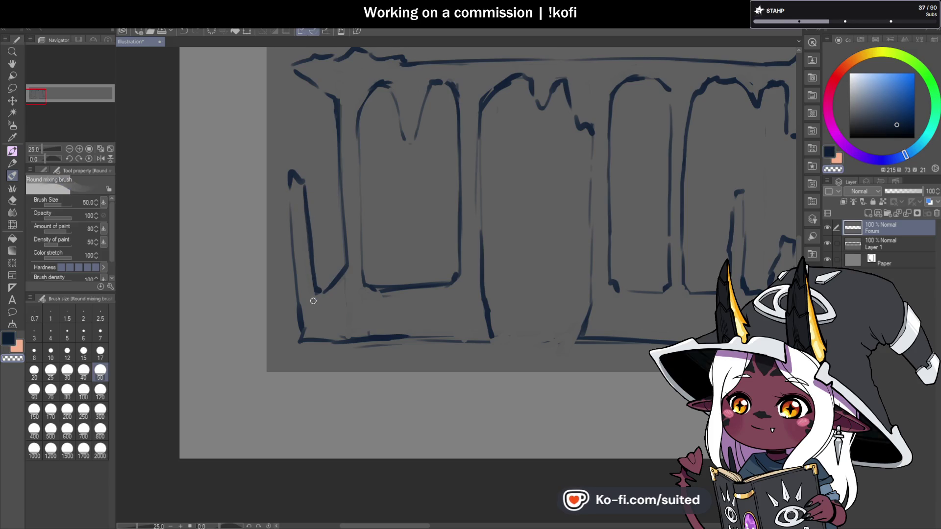
{"action": "scroll", "coordinate": [313, 301], "scroll_direction": "down", "scroll_amount": 3}
{"action": "scroll", "coordinate": [456, 334], "scroll_direction": "up", "scroll_amount": 1}
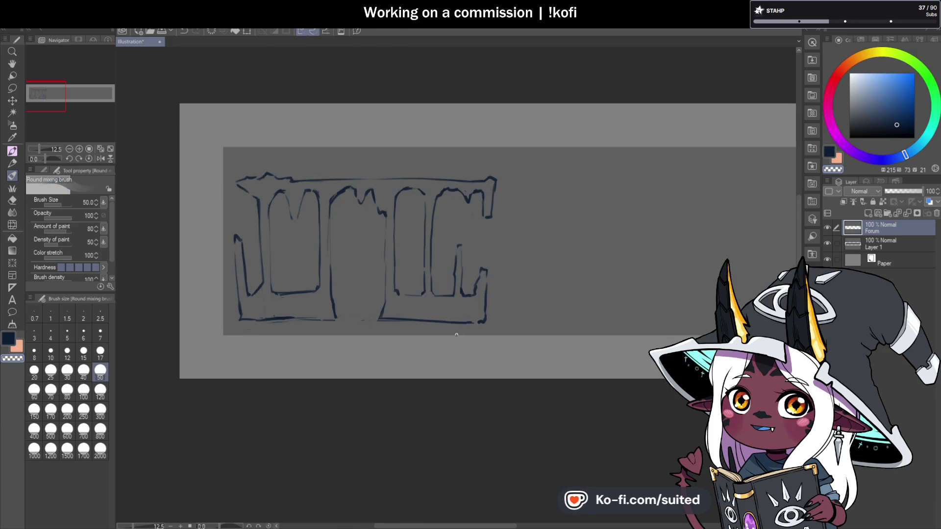
{"action": "scroll", "coordinate": [441, 292], "scroll_direction": "up", "scroll_amount": 1}
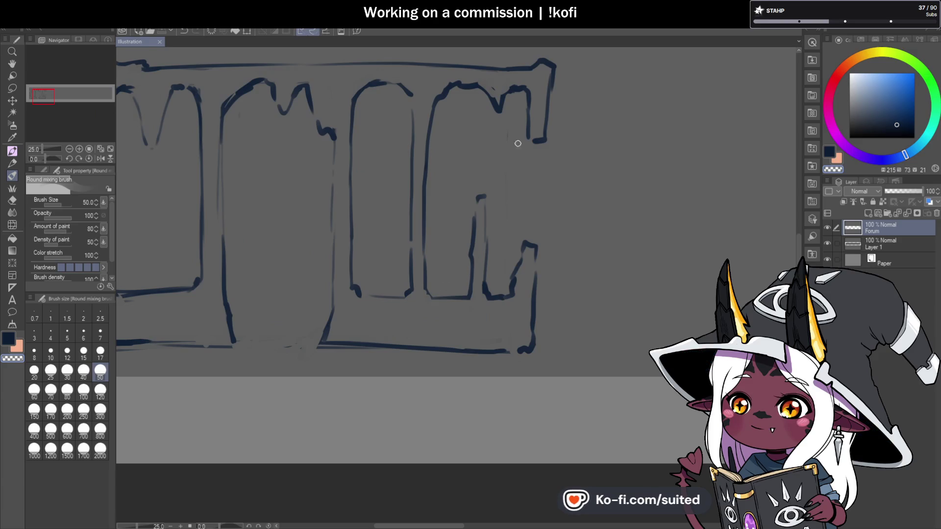
{"action": "left_click", "coordinate": [524, 118]}
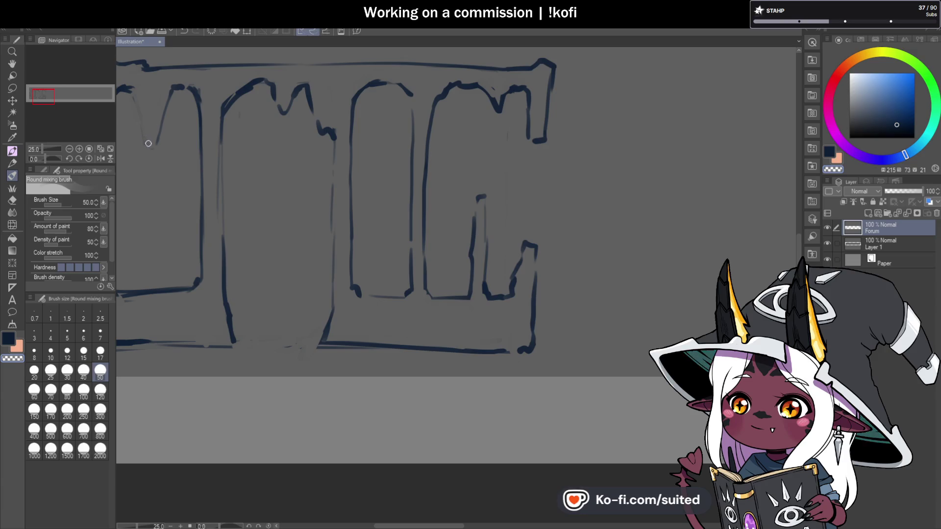
Re-ink the first letter's left edge and thicken the second letter's vertical line darker.
{"action": "left_click_drag", "start_coordinate": [136, 91], "coordinate": [143, 140]}
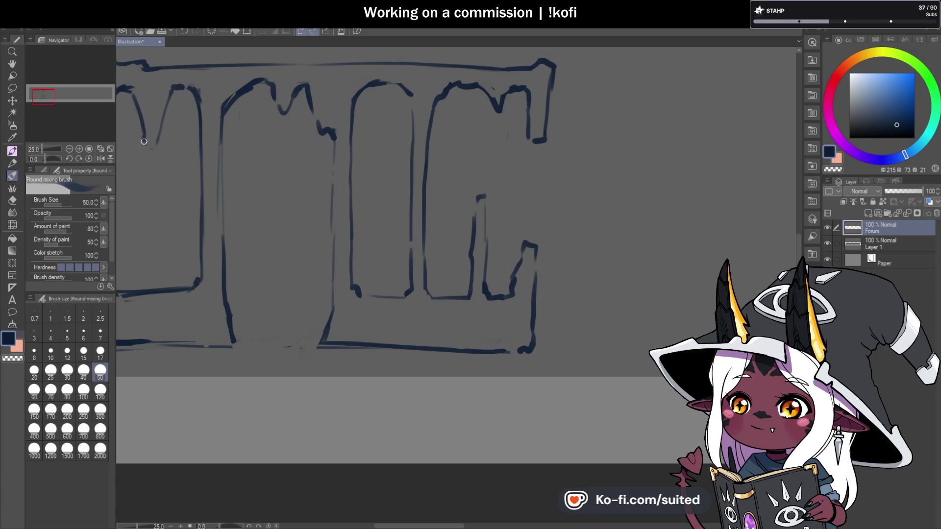
{"action": "left_click_drag", "start_coordinate": [217, 123], "coordinate": [221, 209]}
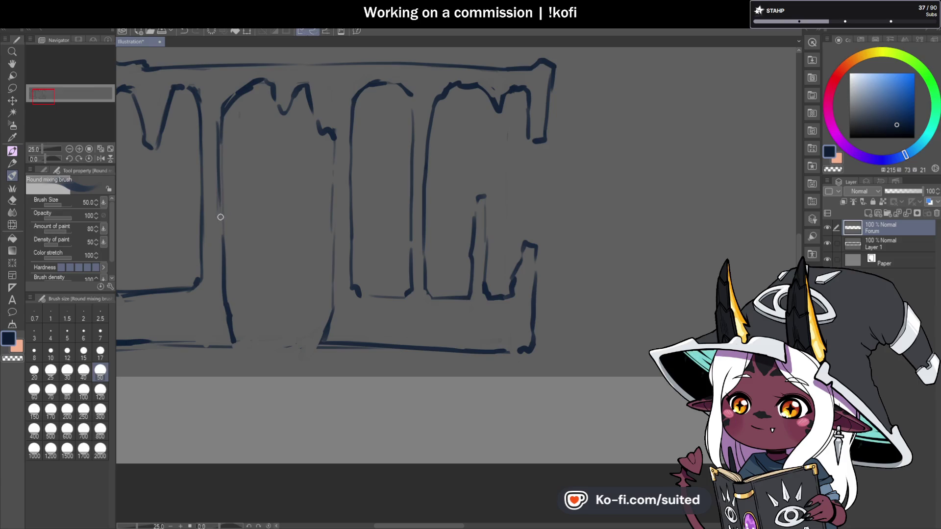
{"action": "key", "text": "c"}
{"action": "left_click_drag", "start_coordinate": [222, 137], "coordinate": [222, 270]}
{"action": "left_click_drag", "start_coordinate": [228, 304], "coordinate": [243, 344]}
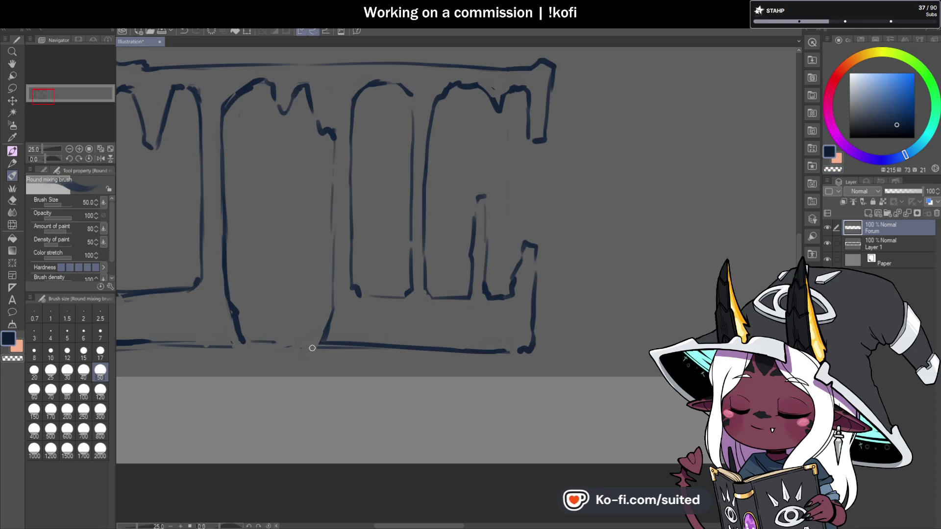
Draw a rising curve beneath the baseline and small loops at the last letters' bottoms.
{"action": "mouse_move", "coordinate": [232, 367]}
{"action": "left_mouse_down"}
{"action": "mouse_move", "coordinate": [269, 344]}
{"action": "mouse_move", "coordinate": [300, 343]}
{"action": "left_mouse_up"}
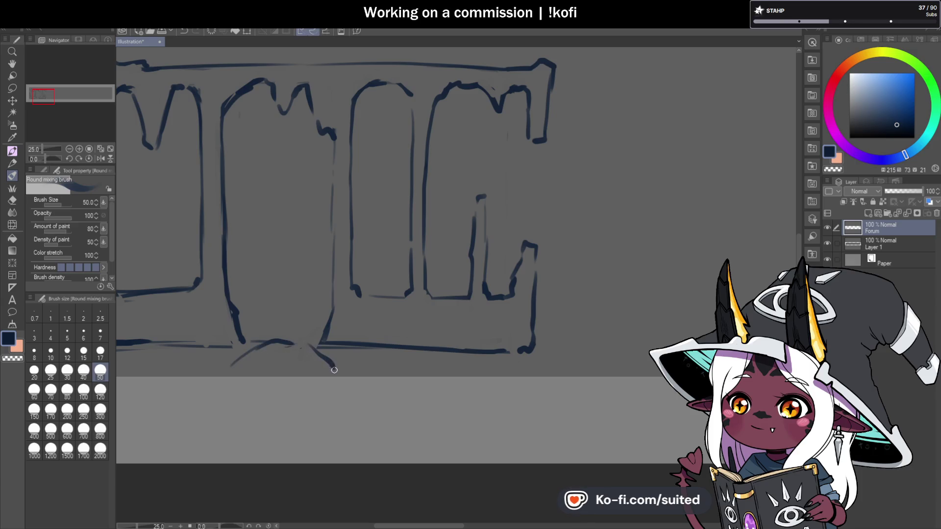
{"action": "left_click_drag", "start_coordinate": [334, 369], "coordinate": [294, 345]}
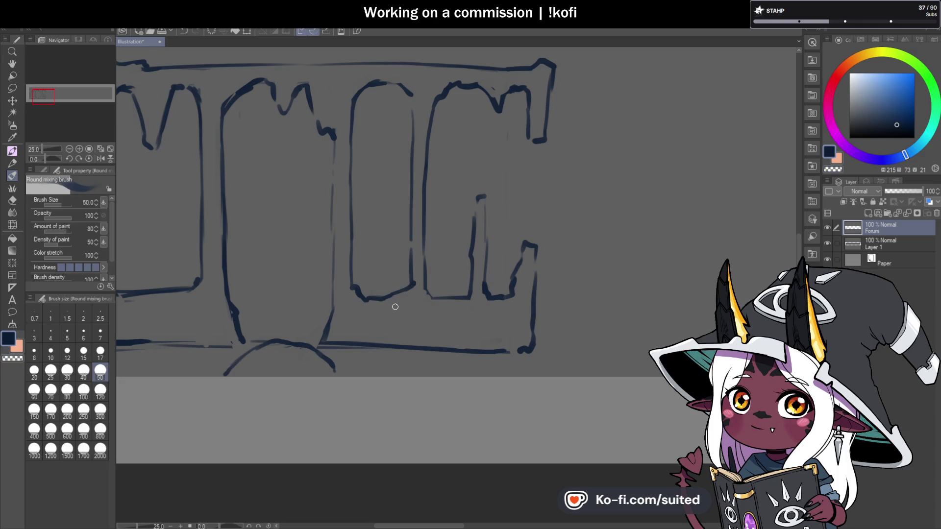
{"action": "mouse_move", "coordinate": [371, 329]}
{"action": "left_mouse_down"}
{"action": "mouse_move", "coordinate": [398, 308]}
{"action": "mouse_move", "coordinate": [365, 324]}
{"action": "left_mouse_up"}
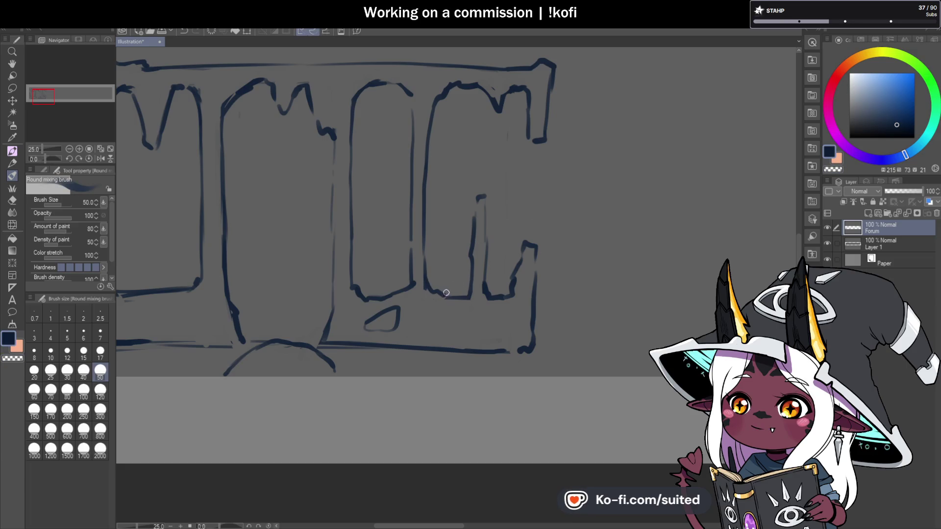
{"action": "mouse_move", "coordinate": [442, 281]}
{"action": "left_mouse_down"}
{"action": "mouse_move", "coordinate": [469, 287]}
{"action": "mouse_move", "coordinate": [460, 299]}
{"action": "left_mouse_up"}
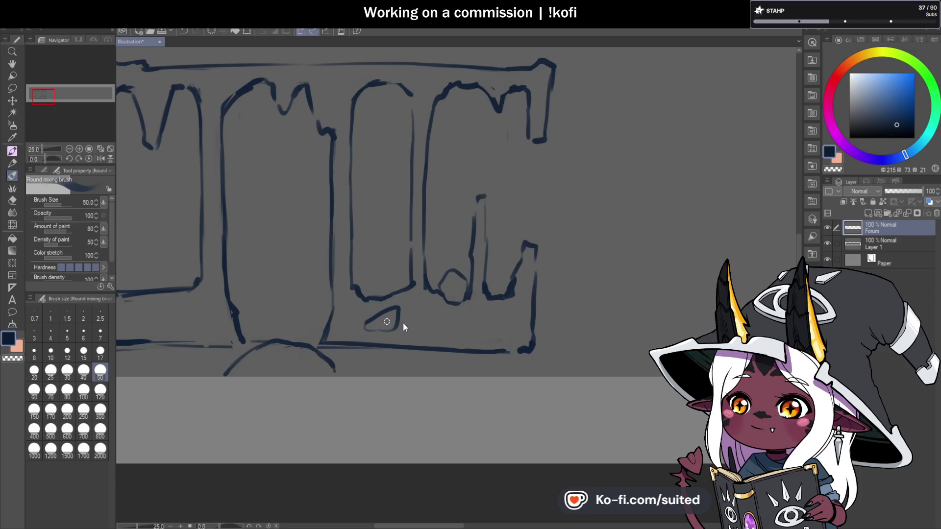
{"action": "key", "text": "ctrl+0"}
{"action": "scroll", "coordinate": [510, 241], "scroll_direction": "down", "scroll_amount": 2}
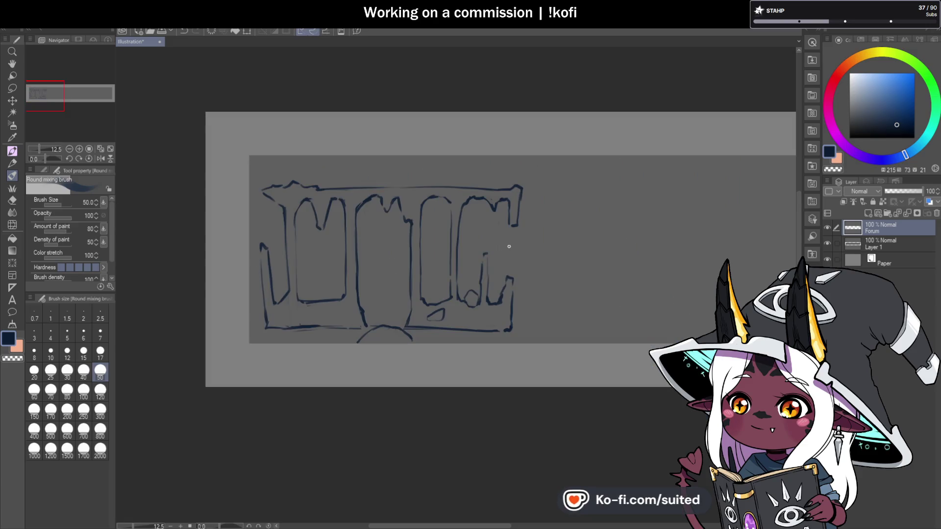
{"action": "scroll", "coordinate": [510, 241], "scroll_direction": "up", "scroll_amount": 8}
{"action": "scroll", "coordinate": [424, 281], "scroll_direction": "down", "scroll_amount": 4}
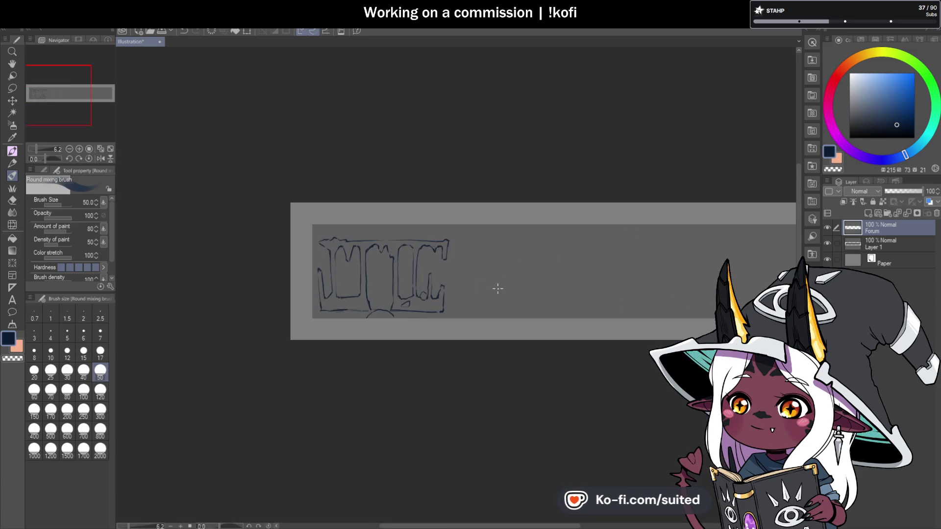
{"action": "scroll", "coordinate": [408, 268], "scroll_direction": "up", "scroll_amount": 5}
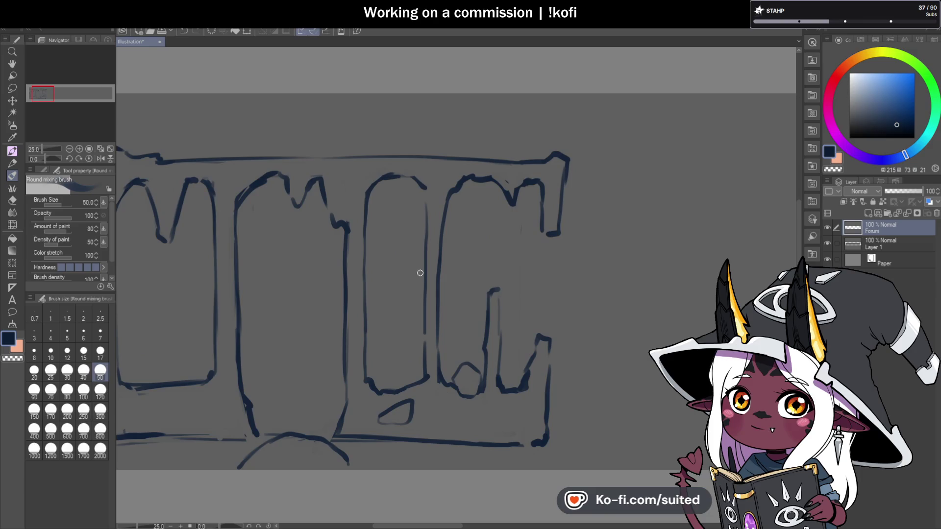
{"action": "scroll", "coordinate": [202, 181], "scroll_direction": "down", "scroll_amount": 4}
{"action": "scroll", "coordinate": [196, 177], "scroll_direction": "up", "scroll_amount": 4}
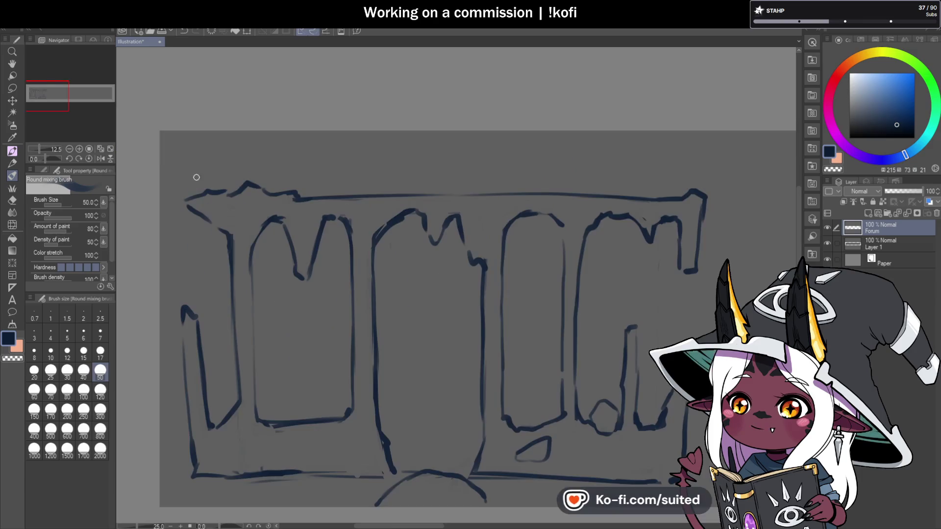
Draw two spikes at the top-left and a softened line along the lettering's top edge.
{"action": "mouse_move", "coordinate": [179, 142]}
{"action": "left_mouse_down"}
{"action": "mouse_move", "coordinate": [193, 196]}
{"action": "mouse_move", "coordinate": [204, 148]}
{"action": "left_mouse_up"}
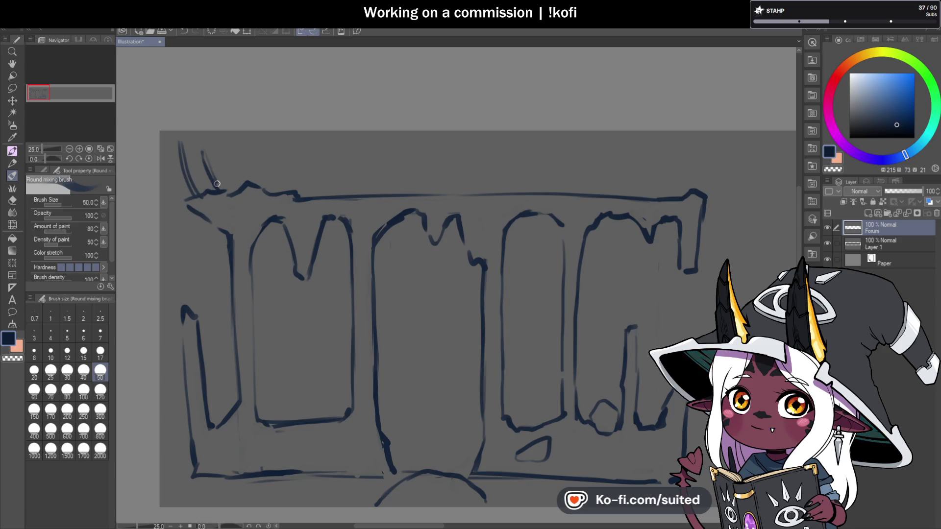
{"action": "left_click_drag", "start_coordinate": [241, 189], "coordinate": [234, 147]}
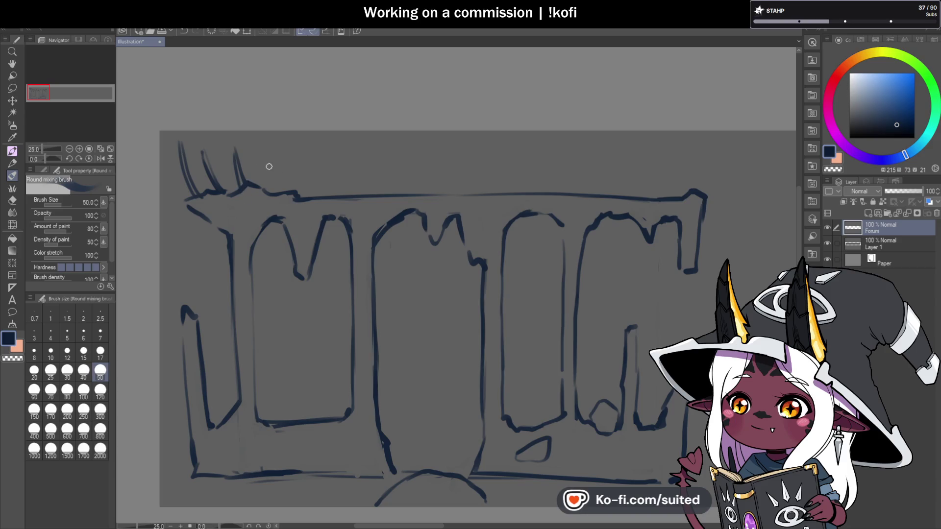
{"action": "left_click_drag", "start_coordinate": [592, 175], "coordinate": [452, 198]}
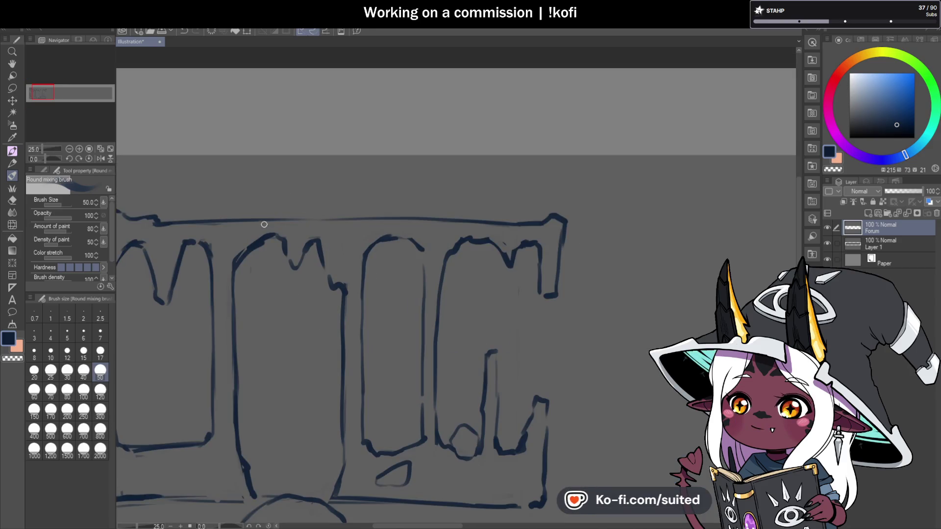
{"action": "mouse_move", "coordinate": [160, 221]}
{"action": "left_mouse_down"}
{"action": "mouse_move", "coordinate": [225, 204]}
{"action": "mouse_move", "coordinate": [373, 202]}
{"action": "left_mouse_up"}
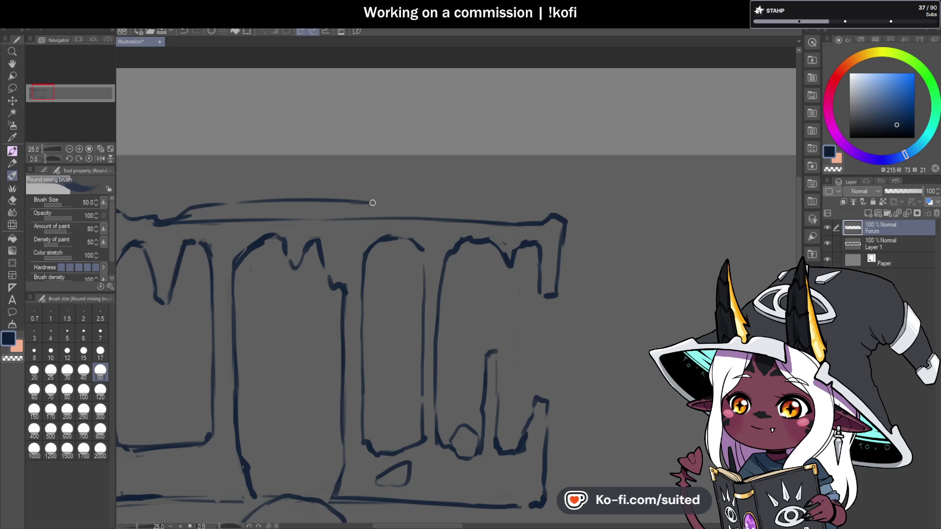
{"action": "left_click_drag", "start_coordinate": [451, 222], "coordinate": [188, 220]}
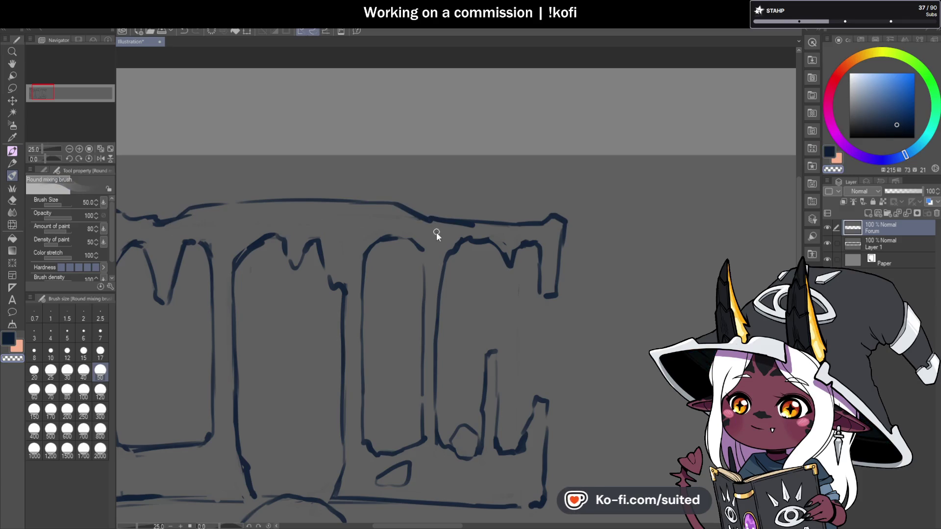
Save the illustration.
{"action": "key", "text": "ctrl+s"}
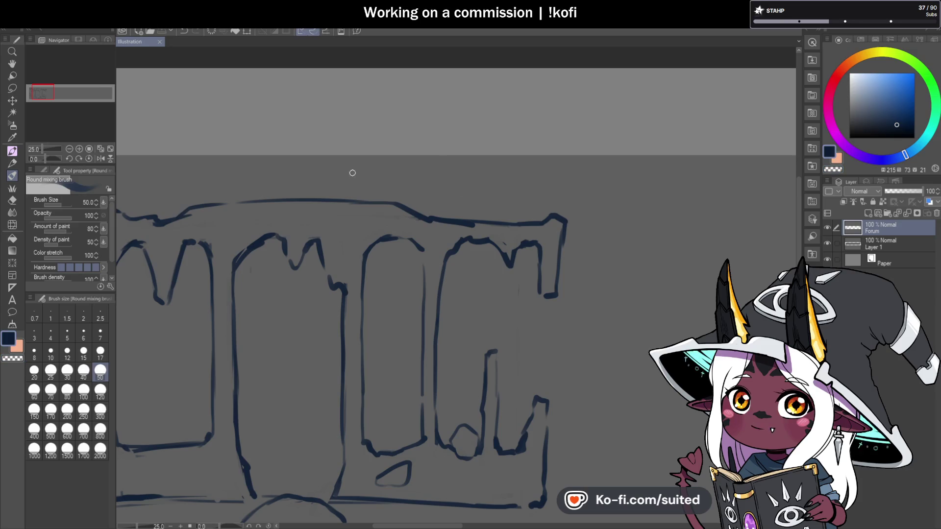
{"action": "scroll", "coordinate": [359, 171], "scroll_direction": "down", "scroll_amount": 2}
{"action": "scroll", "coordinate": [359, 172], "scroll_direction": "up", "scroll_amount": 2}
Draw the round head outline above the lettering, bolder on the right, with an inner detail line.
{"action": "mouse_move", "coordinate": [313, 216]}
{"action": "left_mouse_down"}
{"action": "mouse_move", "coordinate": [324, 162]}
{"action": "mouse_move", "coordinate": [380, 130]}
{"action": "mouse_move", "coordinate": [406, 144]}
{"action": "mouse_move", "coordinate": [400, 201]}
{"action": "left_mouse_up"}
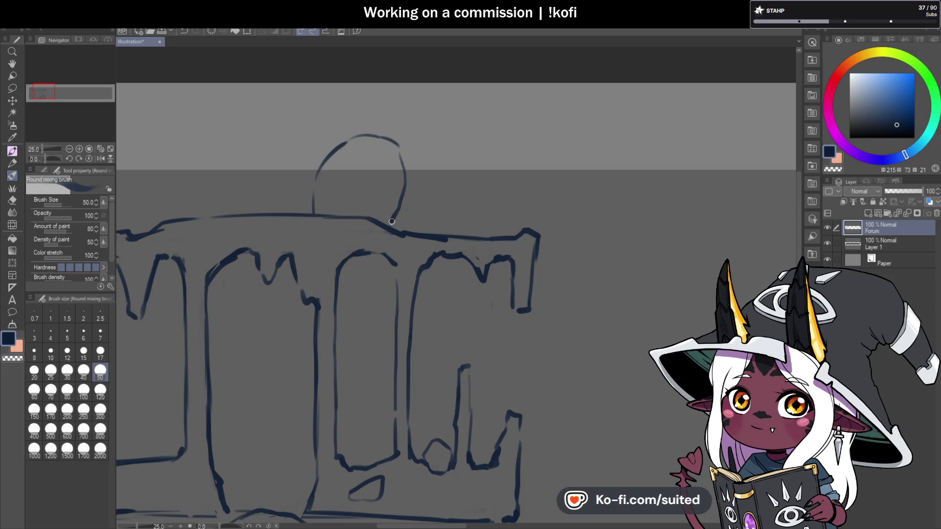
{"action": "left_click_drag", "start_coordinate": [400, 143], "coordinate": [392, 207]}
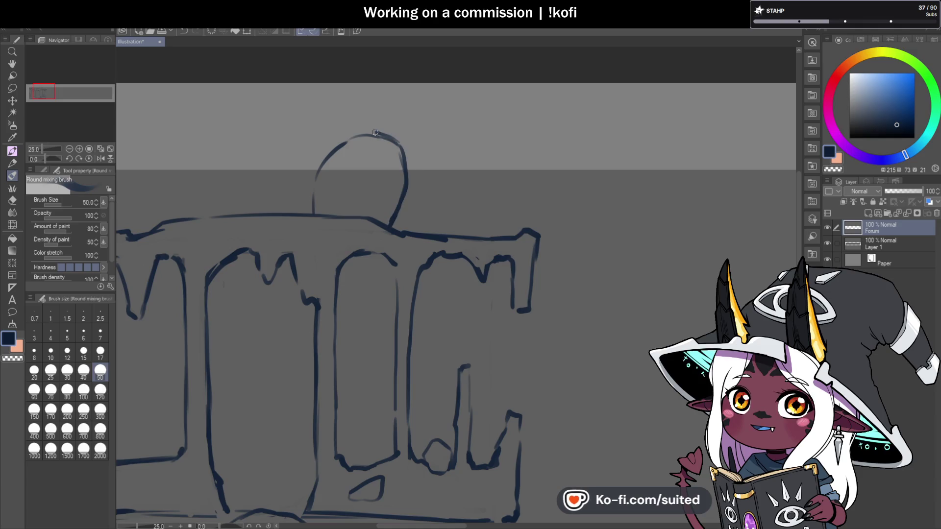
{"action": "scroll", "coordinate": [297, 167], "scroll_direction": "down", "scroll_amount": 10}
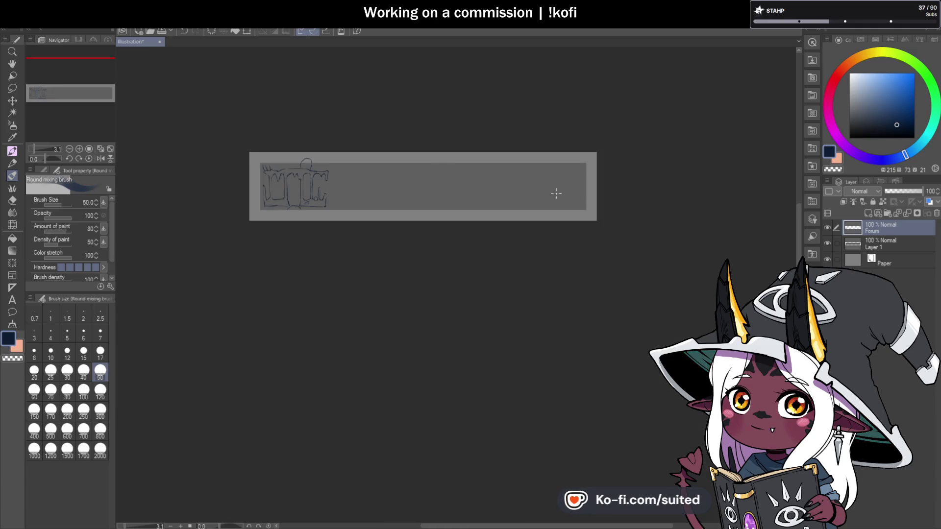
{"action": "scroll", "coordinate": [300, 171], "scroll_direction": "up", "scroll_amount": 10}
{"action": "left_click_drag", "start_coordinate": [360, 71], "coordinate": [343, 105]}
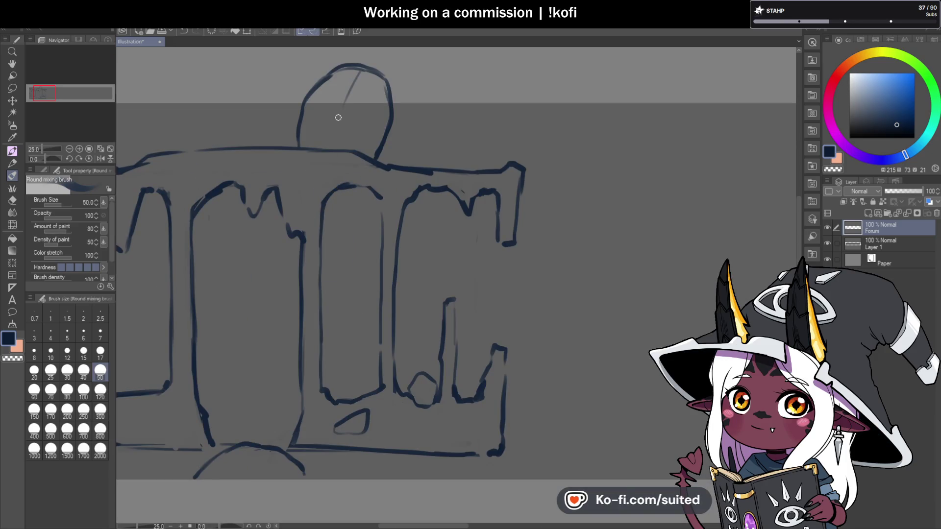
Add two spiky strokes right of the head, redraw the top edge with a bump, and save.
{"action": "mouse_move", "coordinate": [403, 166]}
{"action": "left_mouse_down"}
{"action": "mouse_move", "coordinate": [429, 88]}
{"action": "mouse_move", "coordinate": [415, 166]}
{"action": "left_mouse_up"}
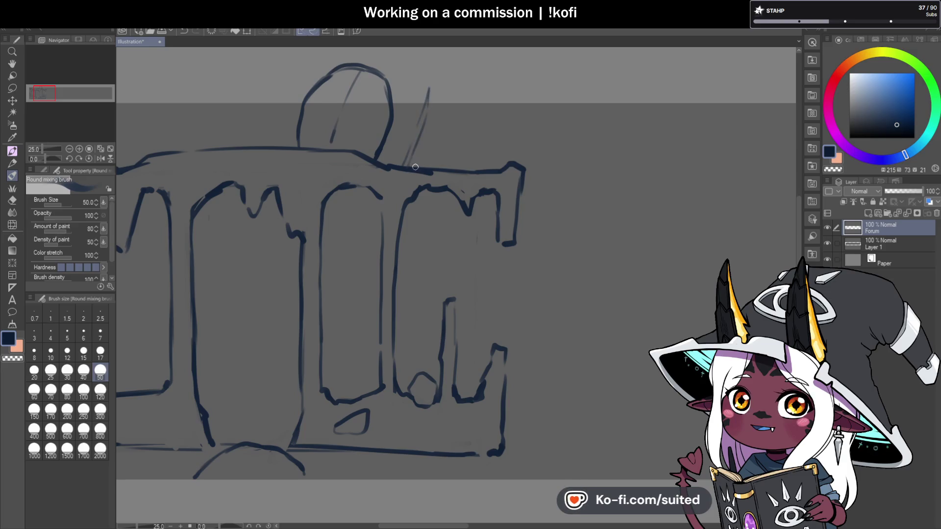
{"action": "left_click_drag", "start_coordinate": [459, 96], "coordinate": [444, 137]}
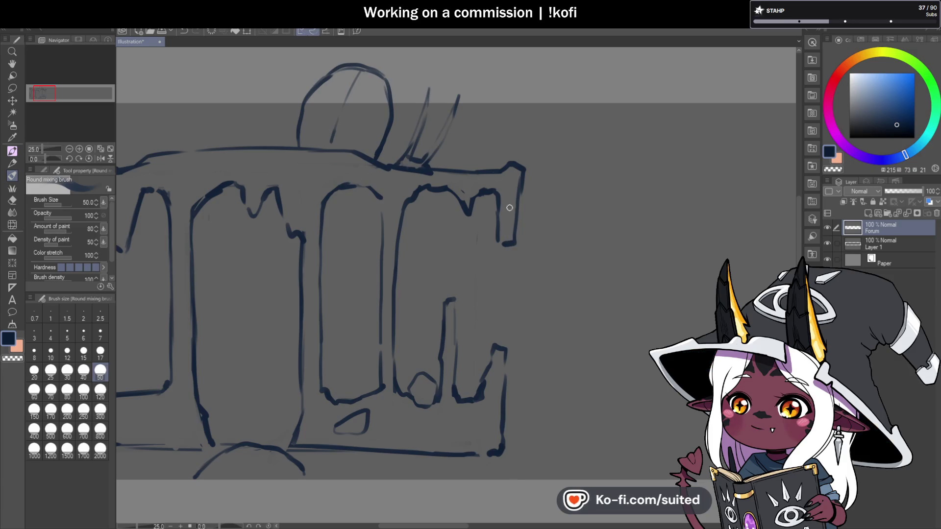
{"action": "mouse_move", "coordinate": [447, 170]}
{"action": "left_mouse_down"}
{"action": "mouse_move", "coordinate": [510, 166]}
{"action": "mouse_move", "coordinate": [478, 172]}
{"action": "left_mouse_up"}
{"action": "key", "text": "c"}
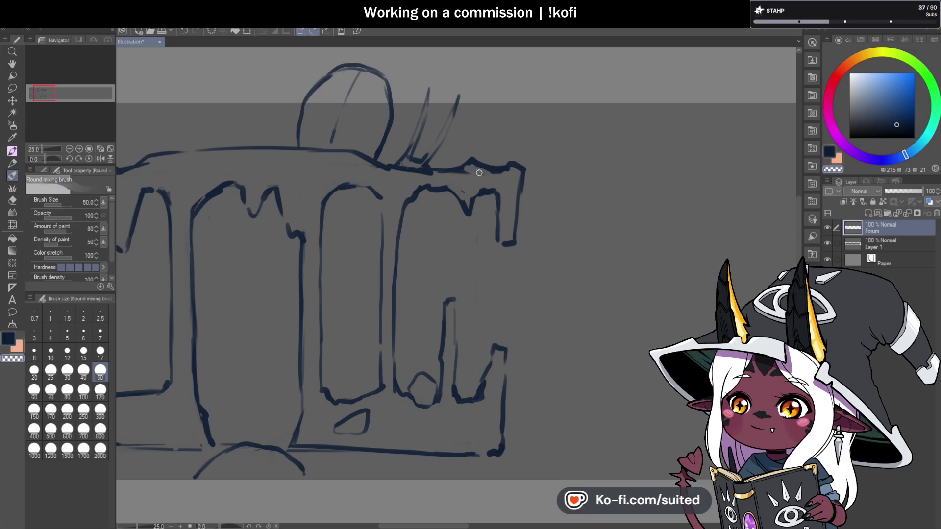
{"action": "key", "text": "ctrl+s"}
{"action": "key", "text": "c"}
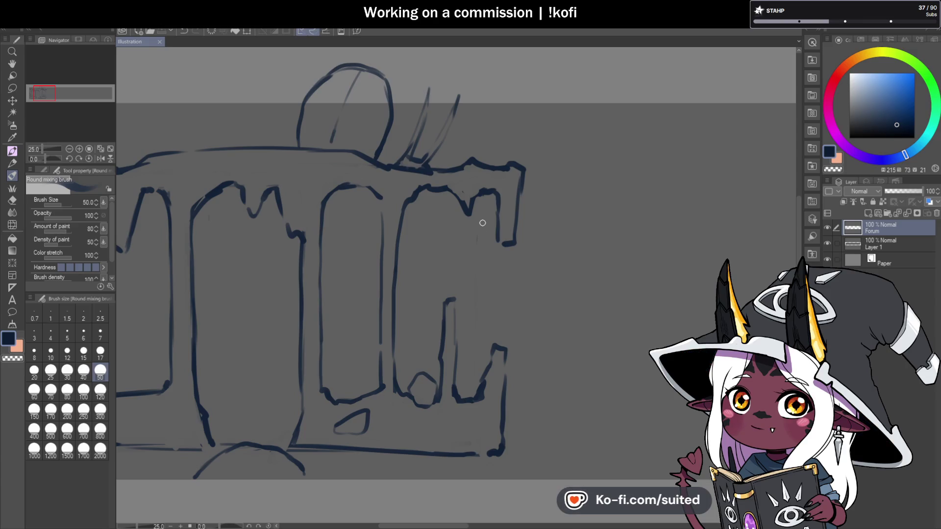
Erase a stretch of the lettering's top outline with the transparent colour, then return to dark blue.
{"action": "scroll", "coordinate": [428, 217], "scroll_direction": "down", "scroll_amount": 2}
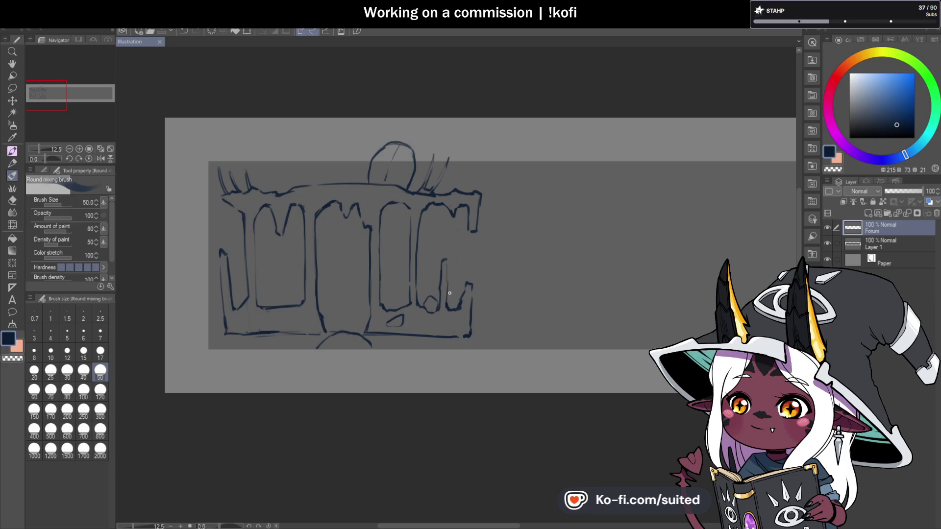
{"action": "scroll", "coordinate": [309, 161], "scroll_direction": "up", "scroll_amount": 3}
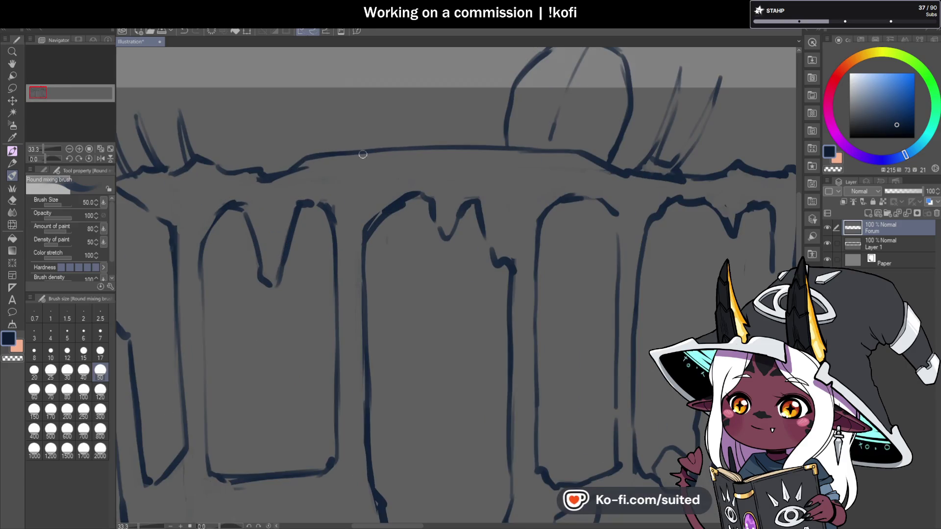
{"action": "key", "text": "c"}
{"action": "left_click_drag", "start_coordinate": [267, 176], "coordinate": [306, 158]}
{"action": "key", "text": "c"}
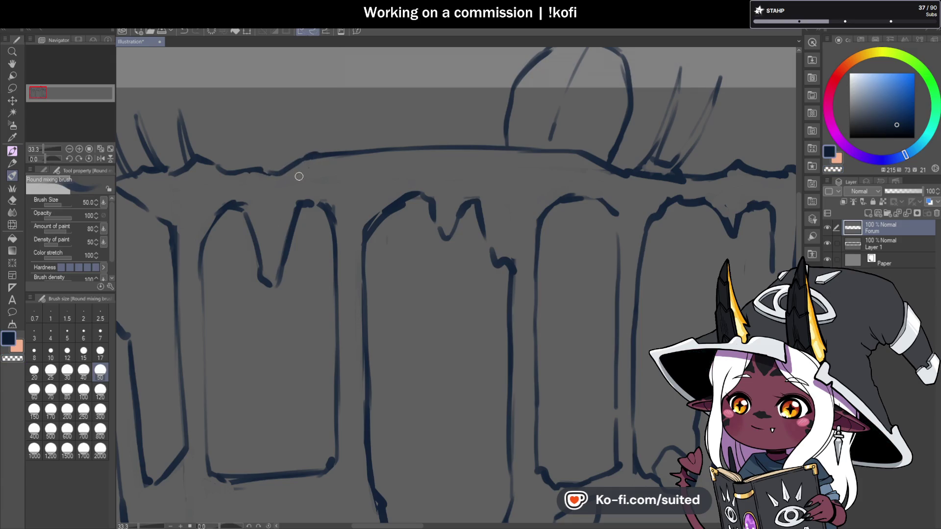
{"action": "scroll", "coordinate": [327, 200], "scroll_direction": "down", "scroll_amount": 5}
{"action": "scroll", "coordinate": [486, 230], "scroll_direction": "up", "scroll_amount": 2}
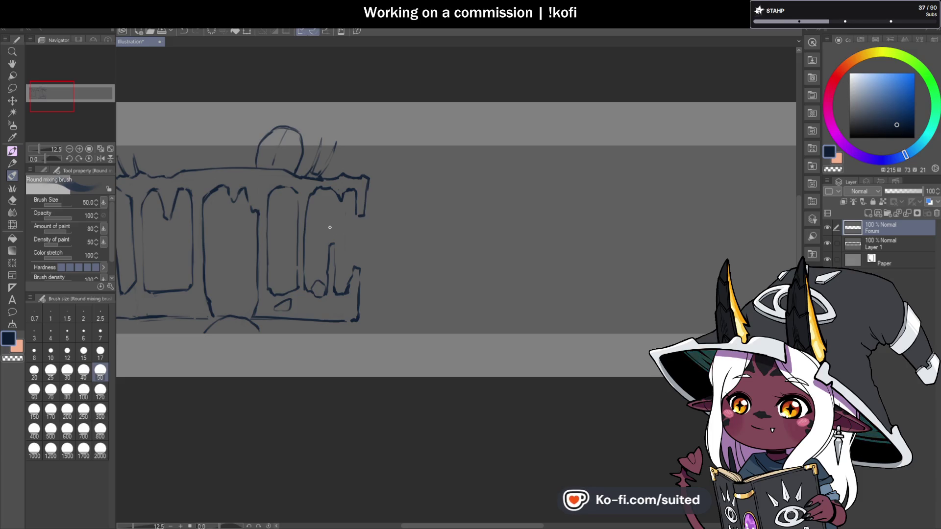
{"action": "scroll", "coordinate": [458, 193], "scroll_direction": "down", "scroll_amount": 2}
Outline a slanted block at the first letter's bottom-left base with two diagonal strokes.
{"action": "scroll", "coordinate": [307, 265], "scroll_direction": "up", "scroll_amount": 5}
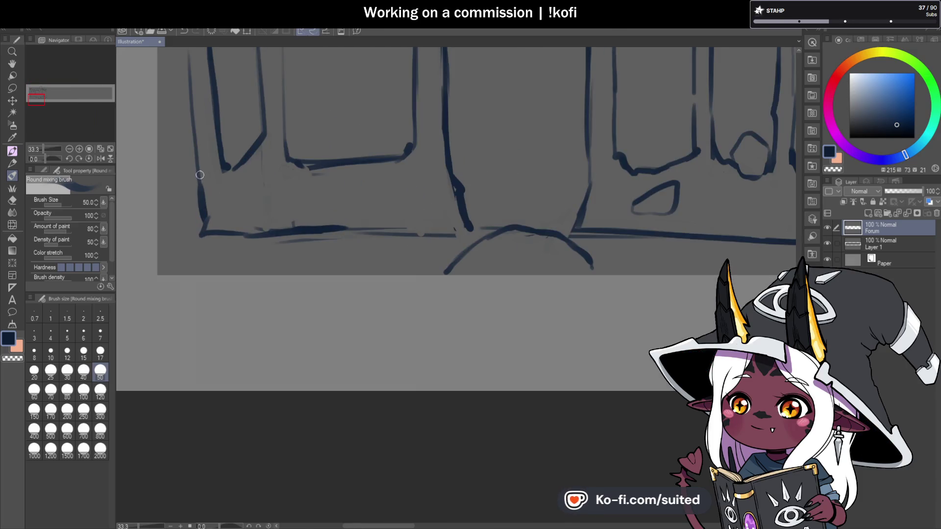
{"action": "left_click_drag", "start_coordinate": [283, 174], "coordinate": [324, 225]}
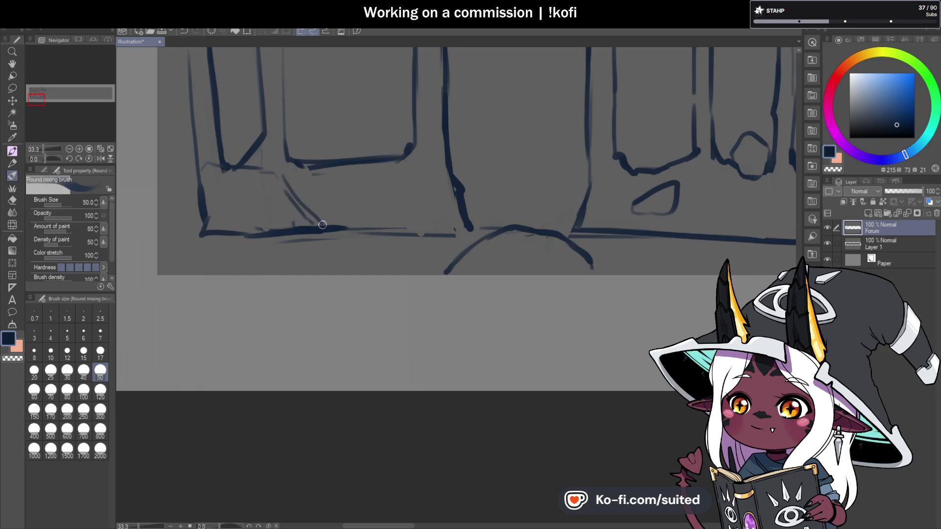
{"action": "mouse_move", "coordinate": [270, 172]}
{"action": "left_mouse_down"}
{"action": "mouse_move", "coordinate": [211, 168]}
{"action": "mouse_move", "coordinate": [198, 184]}
{"action": "mouse_move", "coordinate": [201, 225]}
{"action": "left_mouse_up"}
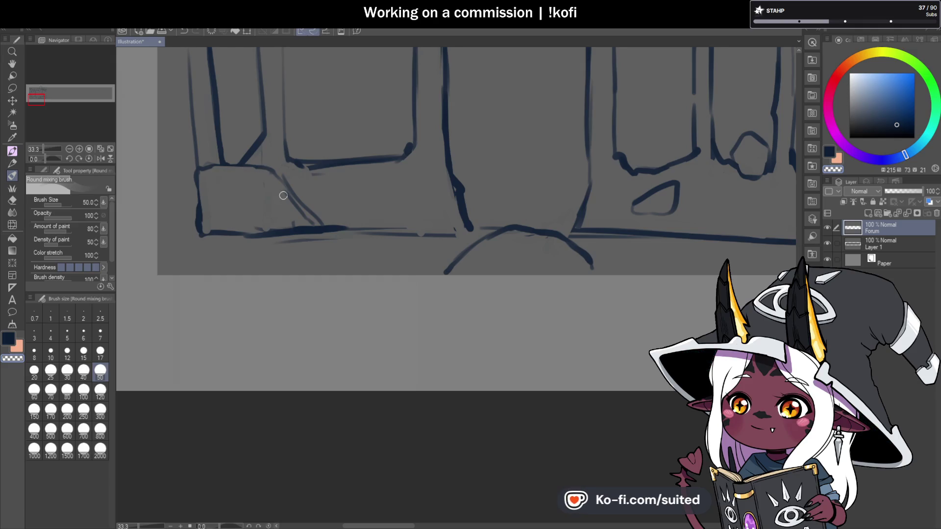
{"action": "key", "text": "c"}
{"action": "key", "text": "c"}
{"action": "scroll", "coordinate": [240, 264], "scroll_direction": "down", "scroll_amount": 3}
{"action": "scroll", "coordinate": [347, 264], "scroll_direction": "down", "scroll_amount": 1}
{"action": "scroll", "coordinate": [443, 246], "scroll_direction": "up", "scroll_amount": 3}
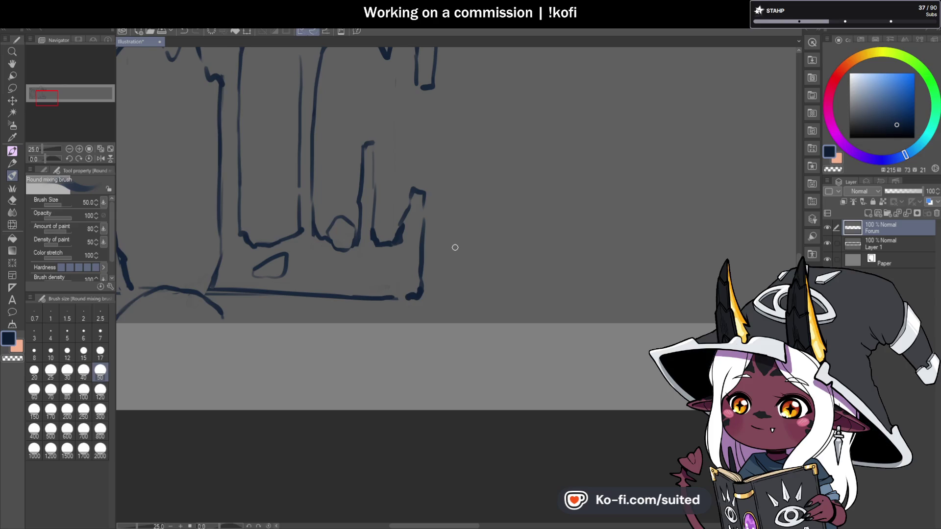
{"action": "scroll", "coordinate": [430, 261], "scroll_direction": "down", "scroll_amount": 2}
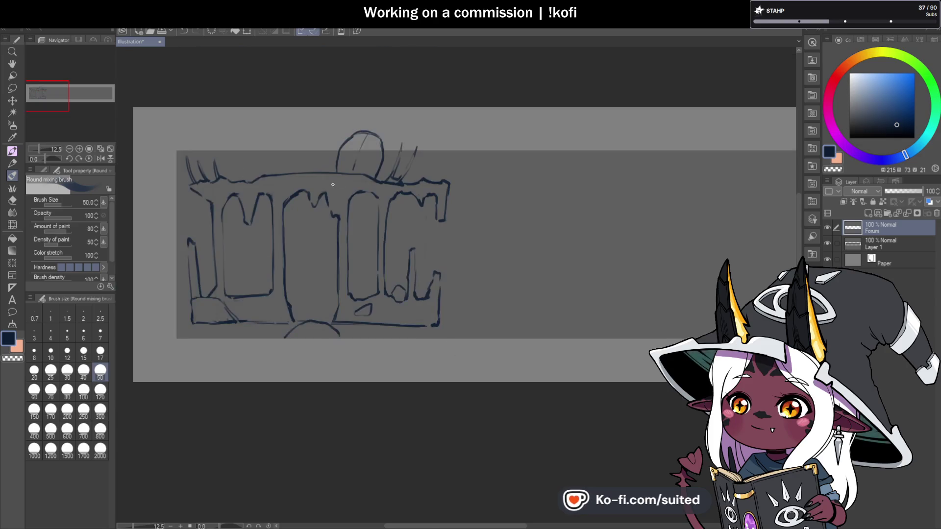
Draw panel lines dropping from the top beam, along the first letter's top, and down the left pillar.
{"action": "scroll", "coordinate": [284, 162], "scroll_direction": "up", "scroll_amount": 3}
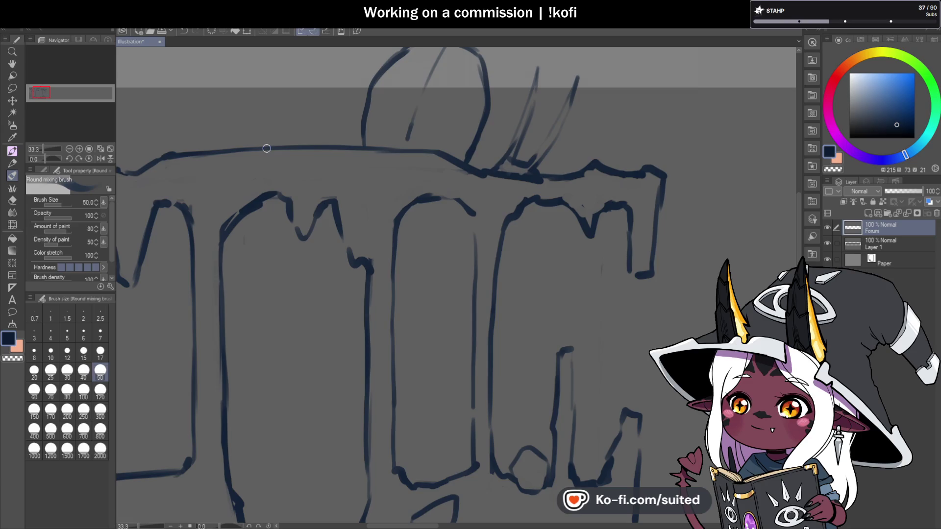
{"action": "mouse_move", "coordinate": [282, 189]}
{"action": "left_mouse_down"}
{"action": "mouse_move", "coordinate": [264, 195]}
{"action": "mouse_move", "coordinate": [258, 153]}
{"action": "mouse_move", "coordinate": [256, 174]}
{"action": "left_mouse_up"}
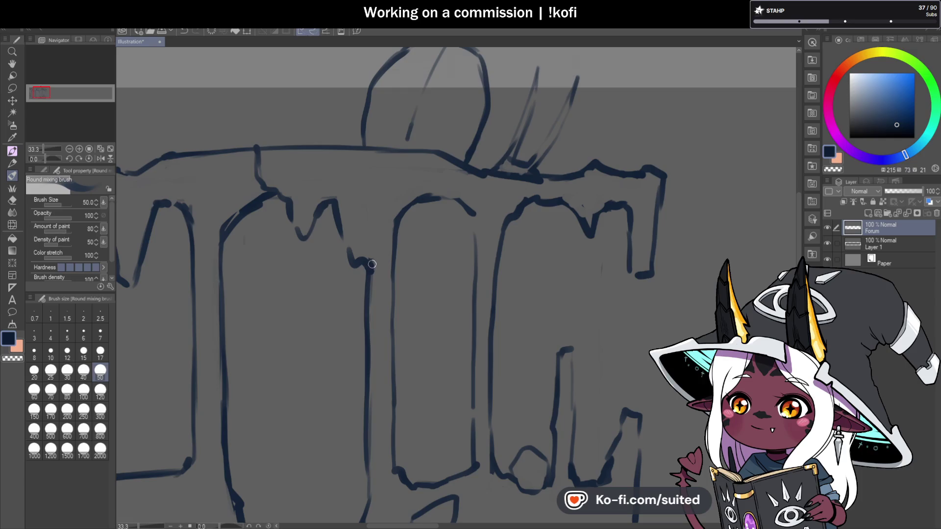
{"action": "mouse_move", "coordinate": [413, 195]}
{"action": "left_mouse_down"}
{"action": "mouse_move", "coordinate": [420, 152]}
{"action": "mouse_move", "coordinate": [402, 217]}
{"action": "left_mouse_up"}
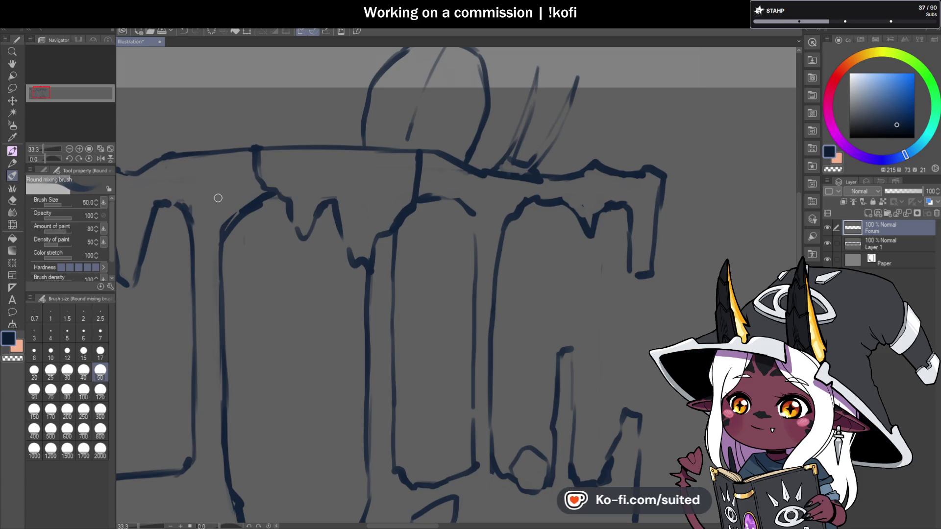
{"action": "left_click_drag", "start_coordinate": [173, 204], "coordinate": [227, 198]}
{"action": "scroll", "coordinate": [523, 182], "scroll_direction": "down", "scroll_amount": 1}
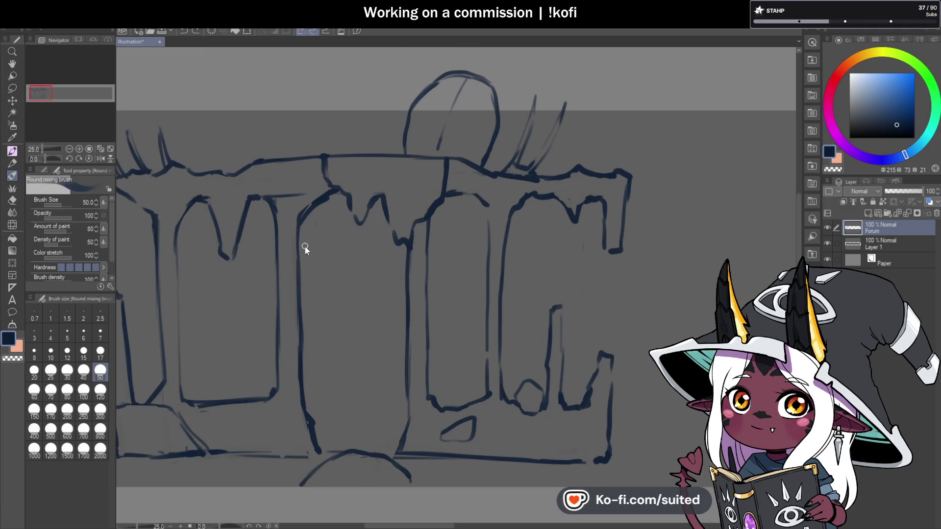
{"action": "scroll", "coordinate": [304, 230], "scroll_direction": "down", "scroll_amount": 2}
{"action": "scroll", "coordinate": [255, 219], "scroll_direction": "up", "scroll_amount": 3}
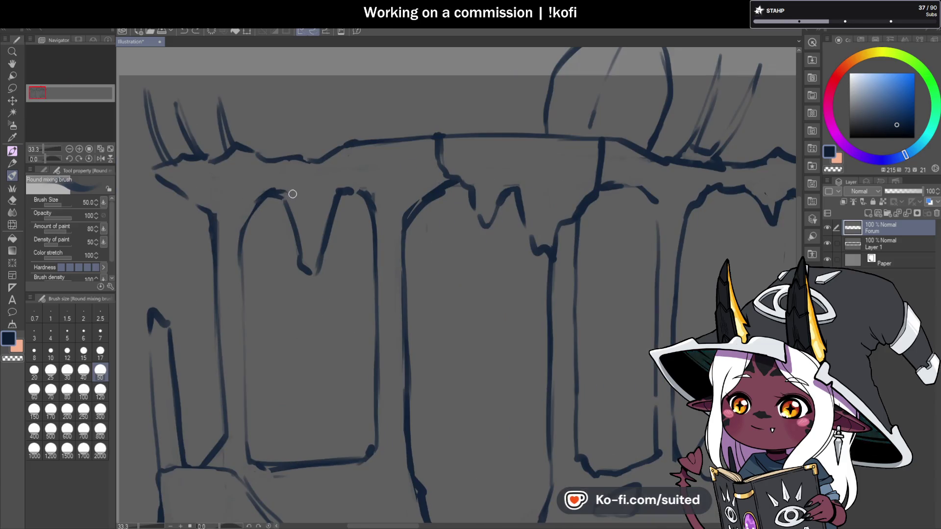
{"action": "mouse_move", "coordinate": [208, 217]}
{"action": "left_mouse_down"}
{"action": "mouse_move", "coordinate": [210, 248]}
{"action": "mouse_move", "coordinate": [229, 264]}
{"action": "mouse_move", "coordinate": [247, 242]}
{"action": "left_mouse_up"}
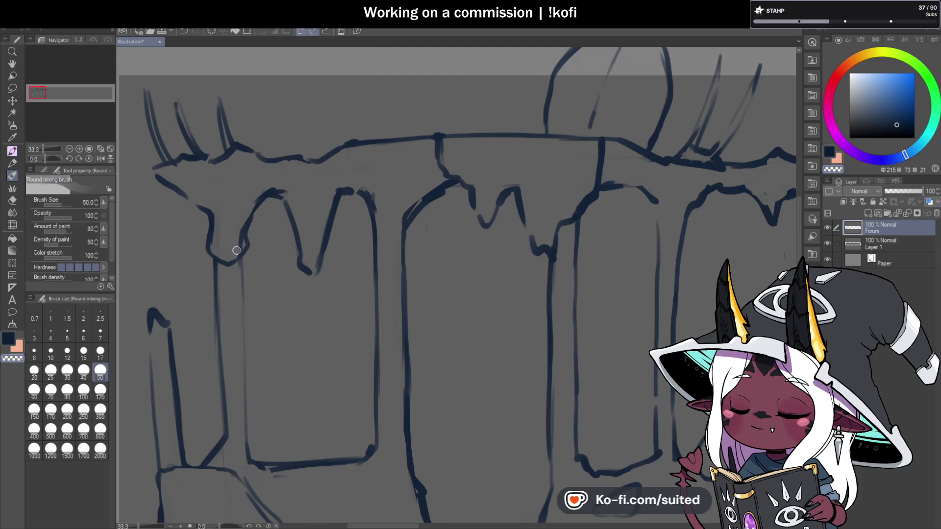
{"action": "scroll", "coordinate": [201, 236], "scroll_direction": "down", "scroll_amount": 1}
{"action": "scroll", "coordinate": [201, 237], "scroll_direction": "down", "scroll_amount": 2}
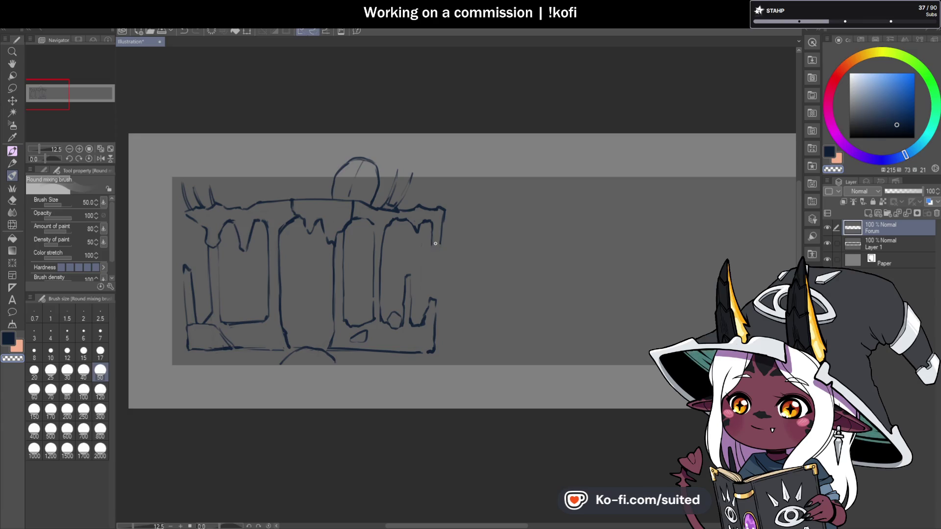
Add a drip at the top beam's right end and vertical inner panel lines in the middle letters.
{"action": "left_click_drag", "start_coordinate": [433, 248], "coordinate": [444, 212]}
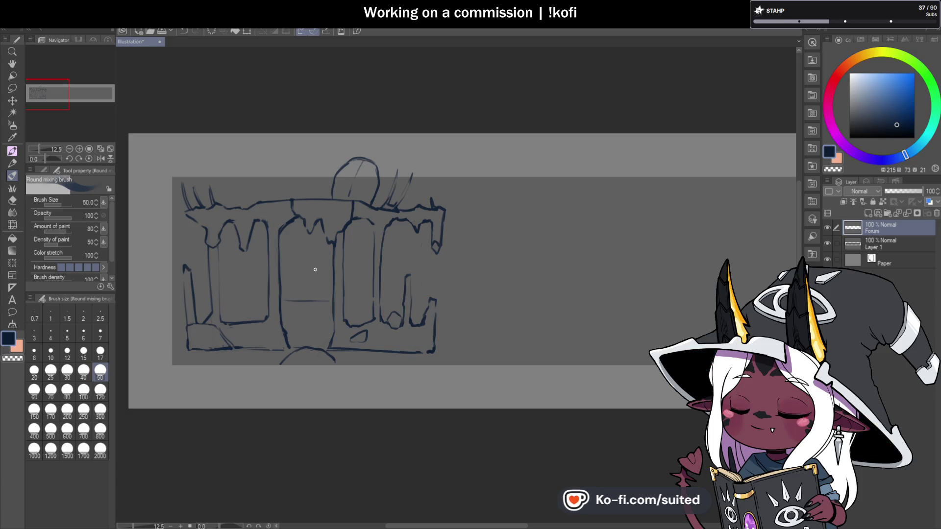
{"action": "mouse_move", "coordinate": [185, 220]}
{"action": "left_mouse_down"}
{"action": "mouse_move", "coordinate": [187, 236]}
{"action": "mouse_move", "coordinate": [206, 245]}
{"action": "left_mouse_up"}
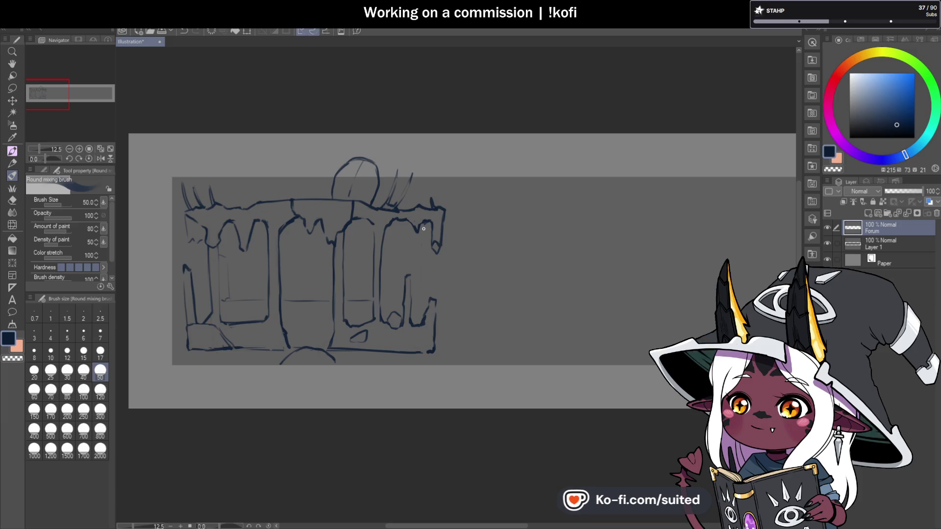
{"action": "left_click_drag", "start_coordinate": [422, 233], "coordinate": [421, 252]}
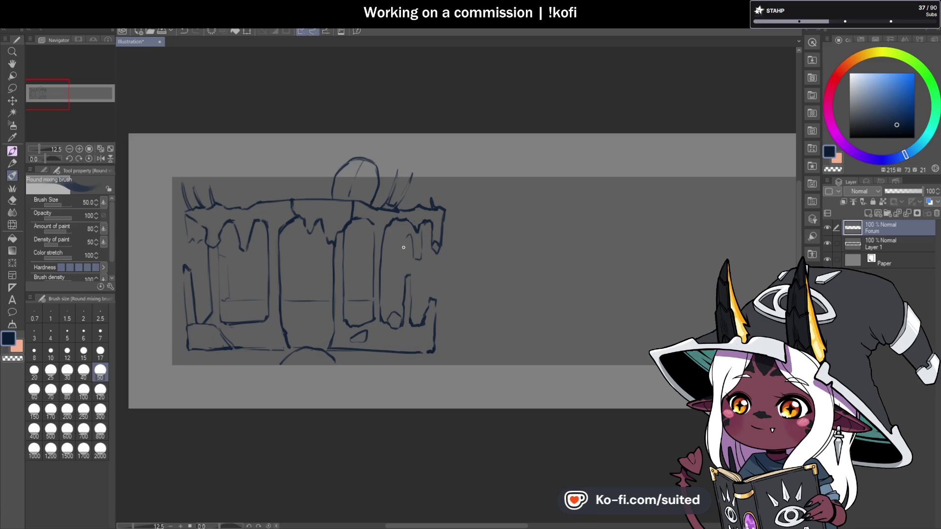
{"action": "left_click_drag", "start_coordinate": [395, 270], "coordinate": [399, 261]}
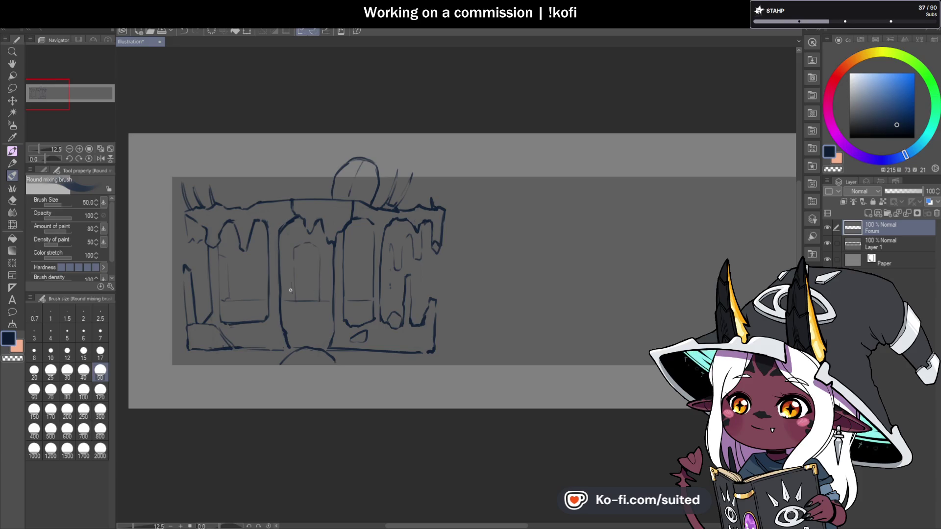
{"action": "left_click_drag", "start_coordinate": [290, 278], "coordinate": [288, 301]}
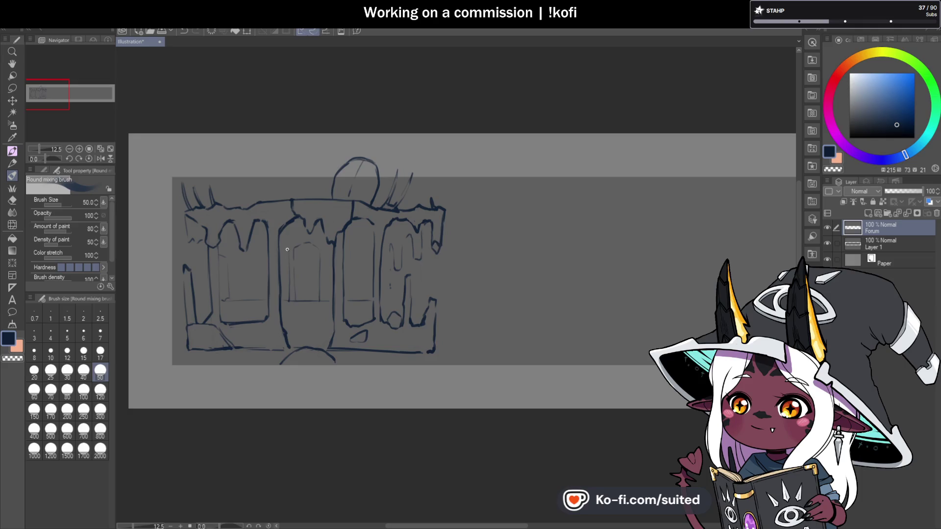
{"action": "left_click_drag", "start_coordinate": [325, 252], "coordinate": [327, 298]}
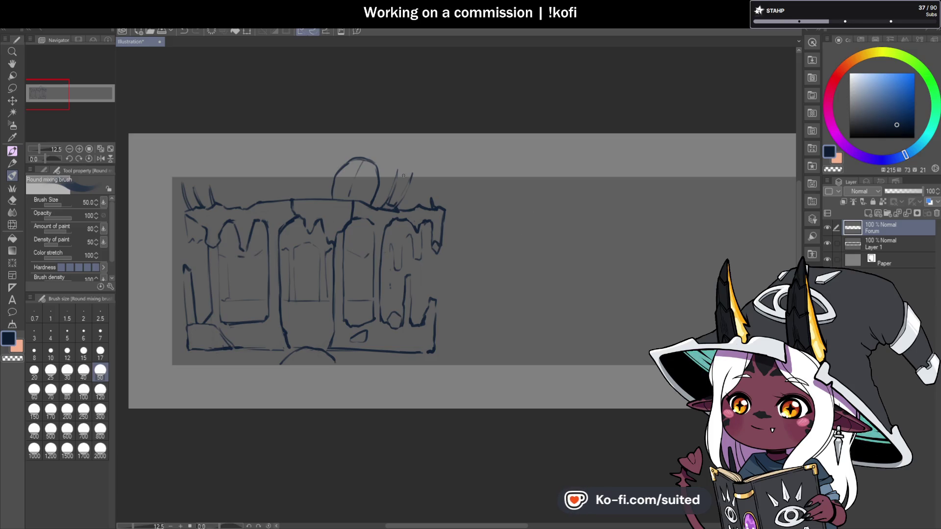
{"action": "scroll", "coordinate": [446, 273], "scroll_direction": "down", "scroll_amount": 2}
{"action": "scroll", "coordinate": [448, 281], "scroll_direction": "up", "scroll_amount": 2}
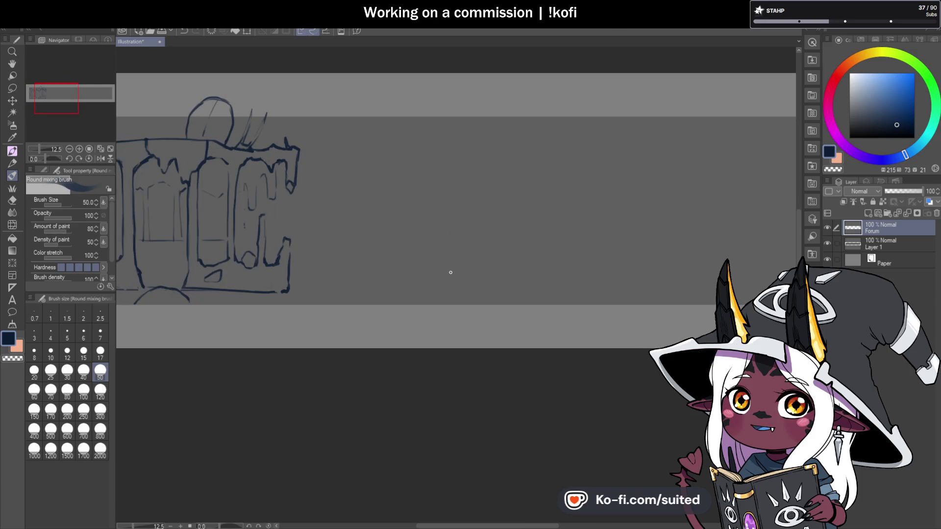
Shrink the whole sketch to about 83% from its top-right corner and commit the transform.
{"action": "key", "text": "ctrl+t"}
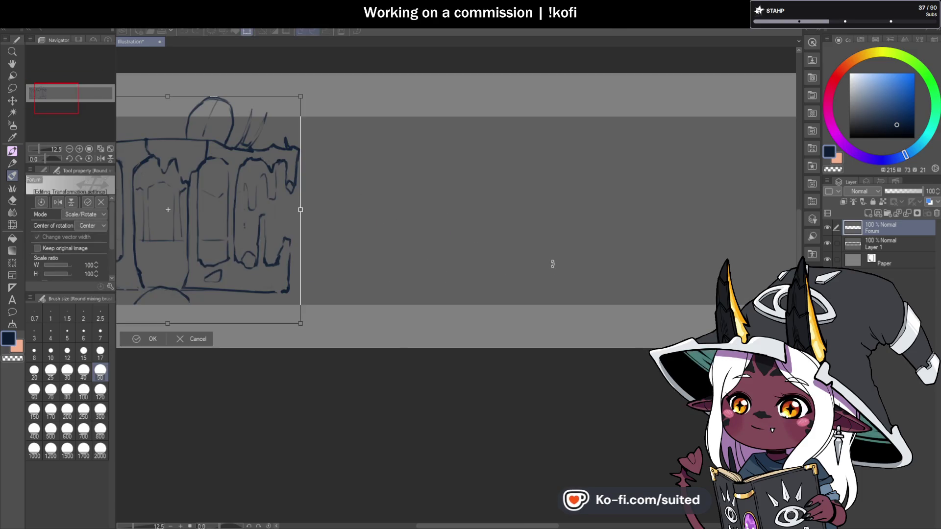
{"action": "scroll", "coordinate": [549, 262], "scroll_direction": "down", "scroll_amount": 2}
{"action": "scroll", "coordinate": [357, 227], "scroll_direction": "up", "scroll_amount": 2}
{"action": "mouse_move", "coordinate": [496, 127]}
{"action": "left_mouse_down"}
{"action": "mouse_move", "coordinate": [466, 152]}
{"action": "mouse_move", "coordinate": [450, 186]}
{"action": "left_mouse_up"}
{"action": "left_click_drag", "start_coordinate": [464, 154], "coordinate": [460, 159]}
{"action": "left_click", "coordinate": [336, 362]}
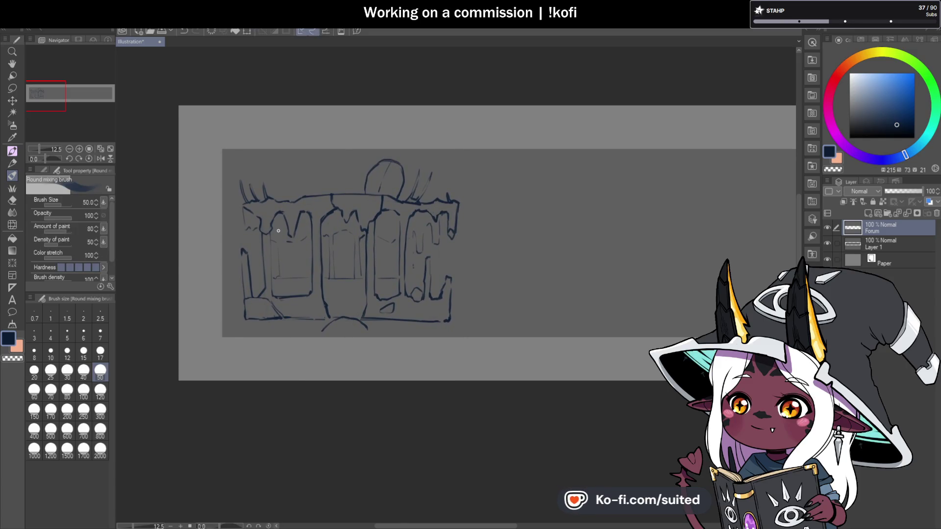
{"action": "scroll", "coordinate": [275, 221], "scroll_direction": "up", "scroll_amount": 2}
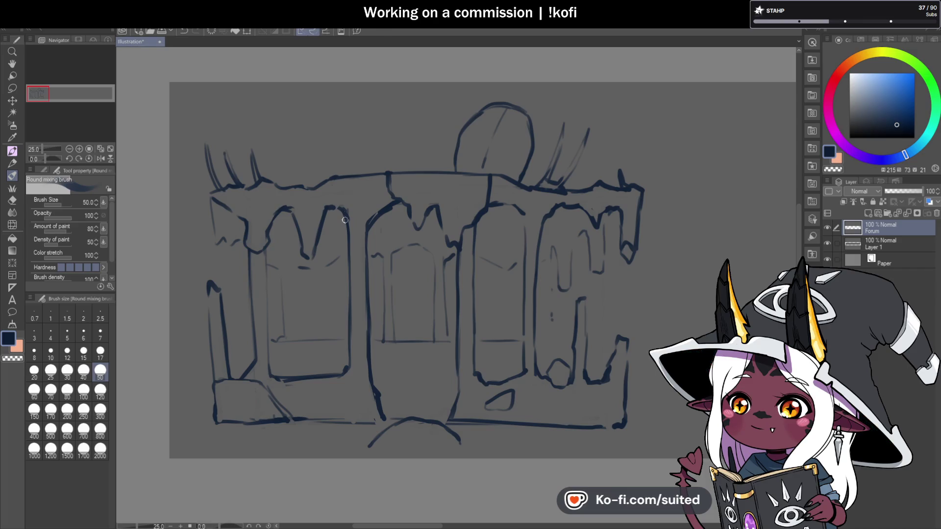
Pan and zoom the view to frame the lettering on the grey banner.
{"action": "scroll", "coordinate": [347, 213], "scroll_direction": "down", "scroll_amount": 3}
{"action": "scroll", "coordinate": [530, 294], "scroll_direction": "up", "scroll_amount": 3}
{"action": "left_click", "coordinate": [12, 64]}
{"action": "mouse_move", "coordinate": [368, 248]}
{"action": "left_mouse_down"}
{"action": "mouse_move", "coordinate": [485, 286]}
{"action": "mouse_move", "coordinate": [487, 319]}
{"action": "left_mouse_up"}
{"action": "left_click_drag", "start_coordinate": [506, 237], "coordinate": [511, 289]}
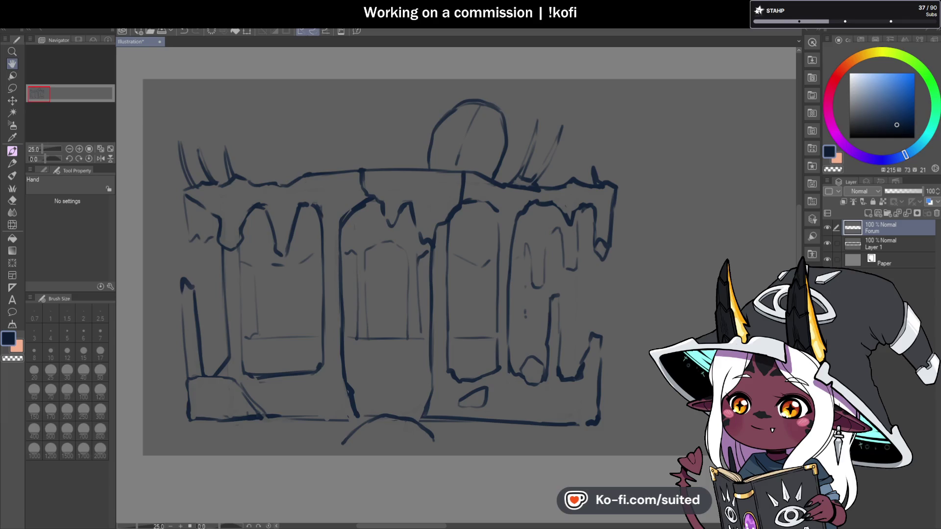
{"action": "key", "text": "ctrl+minus"}
{"action": "key", "text": "ctrl+plus"}
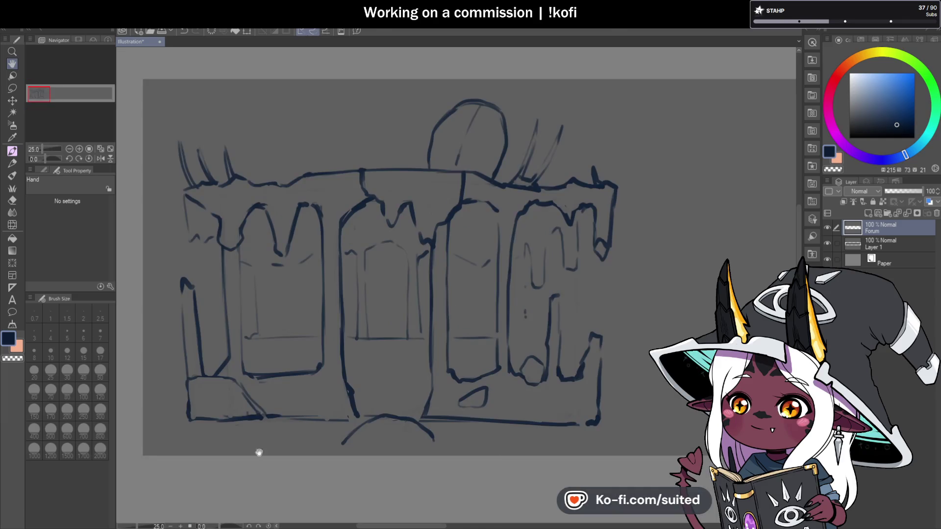
{"action": "key", "text": "ctrl+minus"}
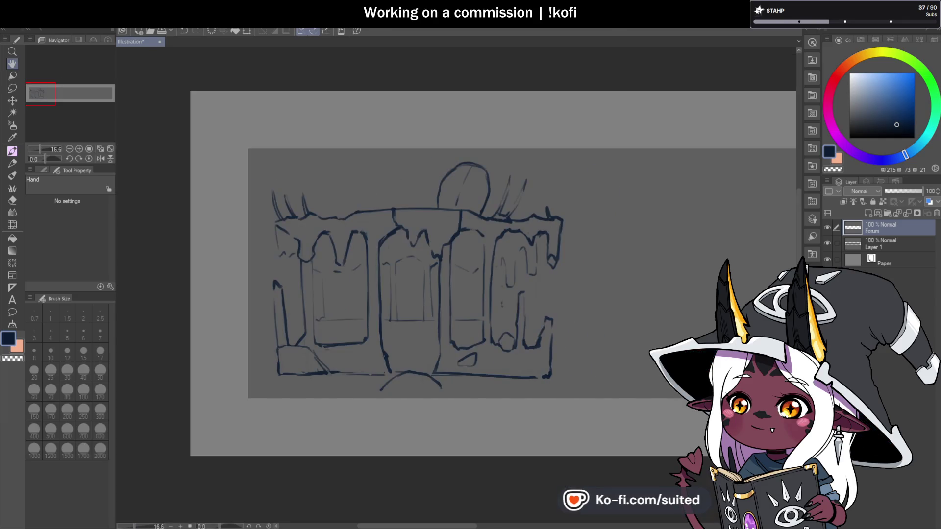
{"action": "left_click", "coordinate": [179, 526]}
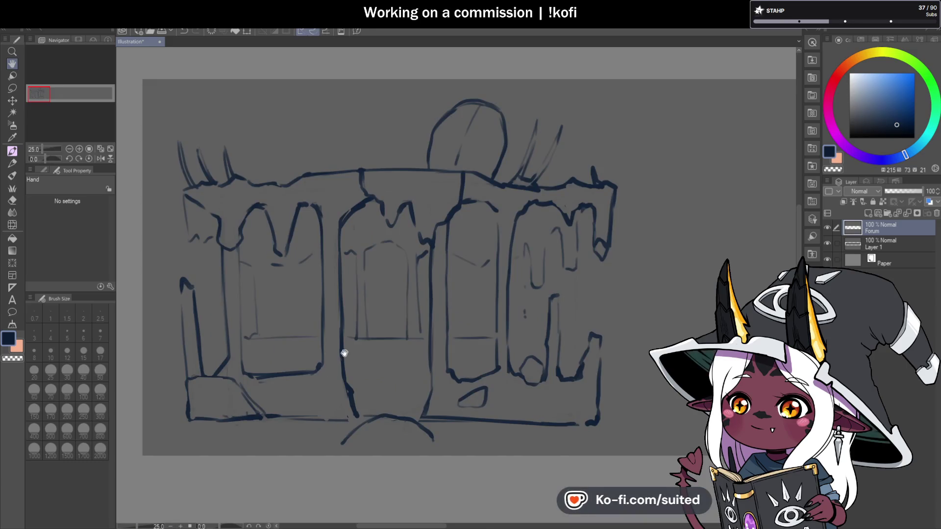
{"action": "left_click_drag", "start_coordinate": [343, 354], "coordinate": [327, 342]}
Move the whole sketch slightly right and down with Ctrl+T and commit it.
{"action": "key", "text": "b"}
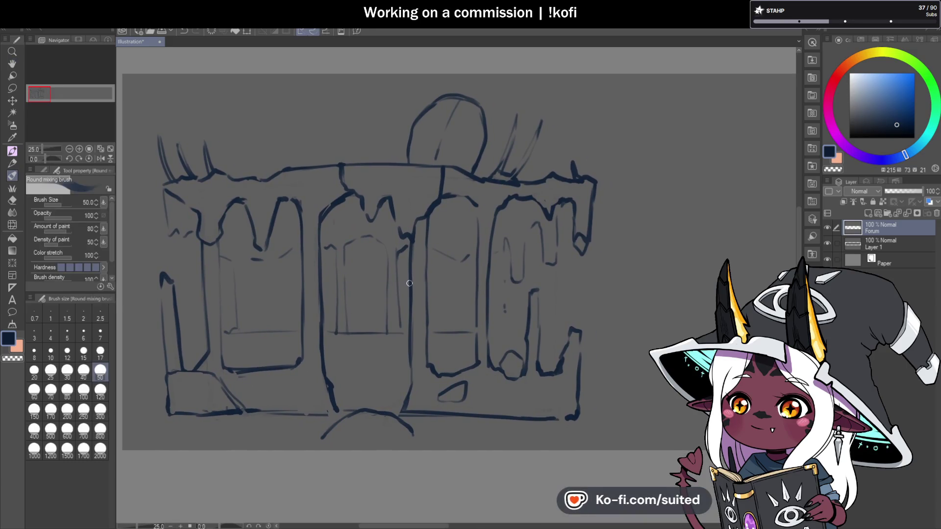
{"action": "scroll", "coordinate": [256, 252], "scroll_direction": "down", "scroll_amount": 2}
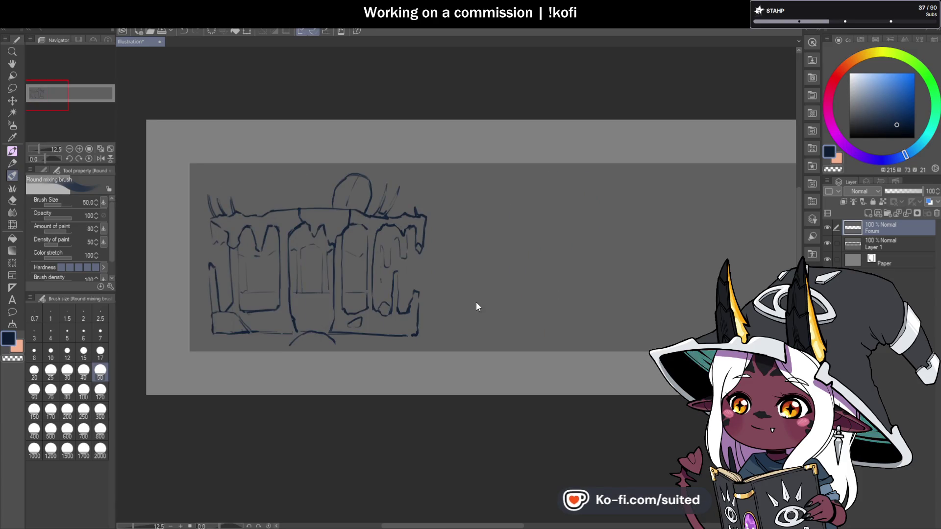
{"action": "key", "text": "ctrl+t"}
{"action": "left_click_drag", "start_coordinate": [395, 299], "coordinate": [413, 301]}
{"action": "key", "text": "Return"}
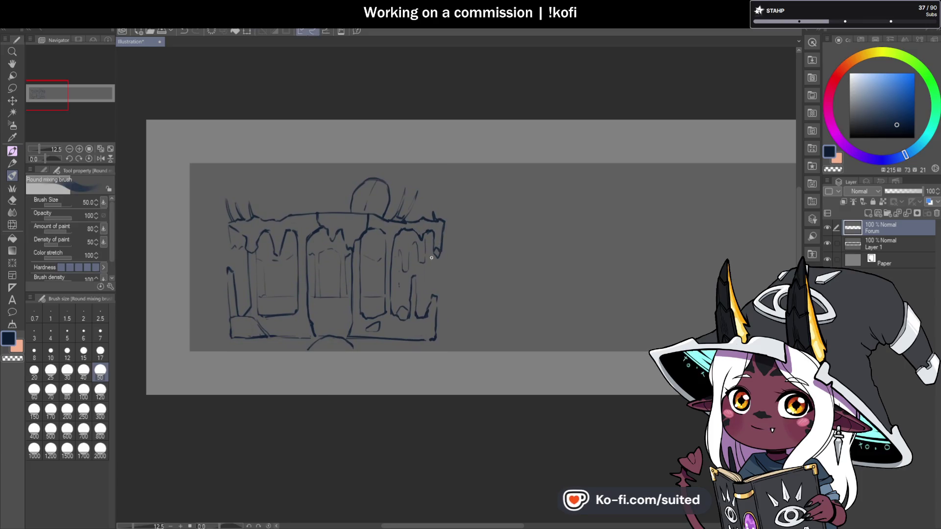
Sketch guide lines across the round head and crossing strokes on the arc beneath the baseline.
{"action": "key", "text": "b"}
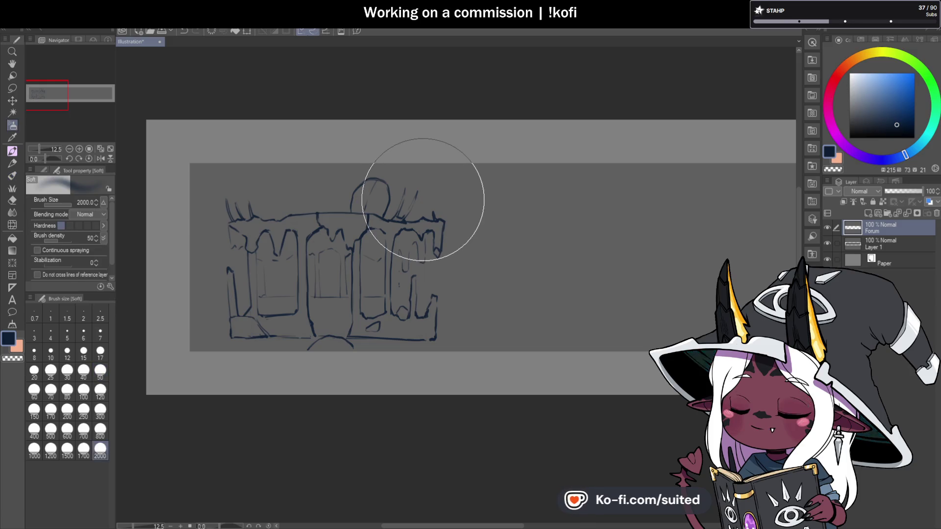
{"action": "key", "text": "b"}
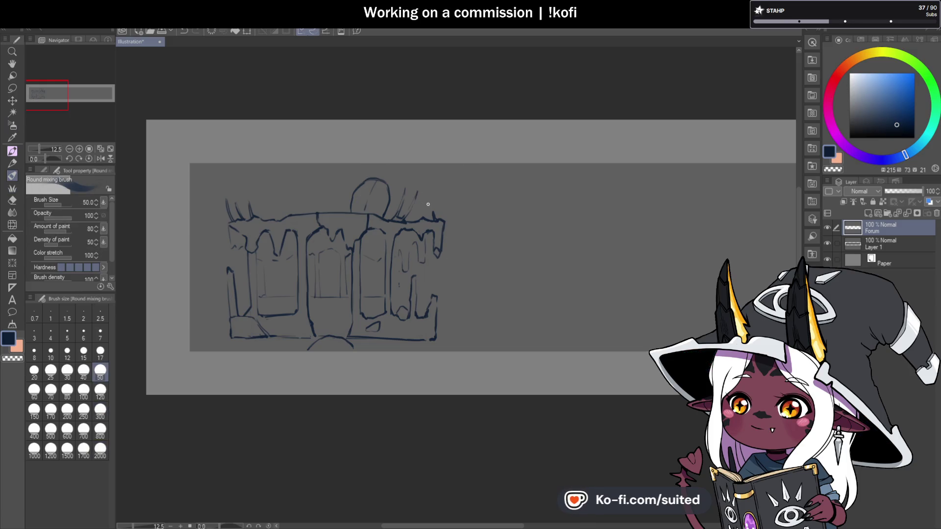
{"action": "scroll", "coordinate": [287, 230], "scroll_direction": "up", "scroll_amount": 3}
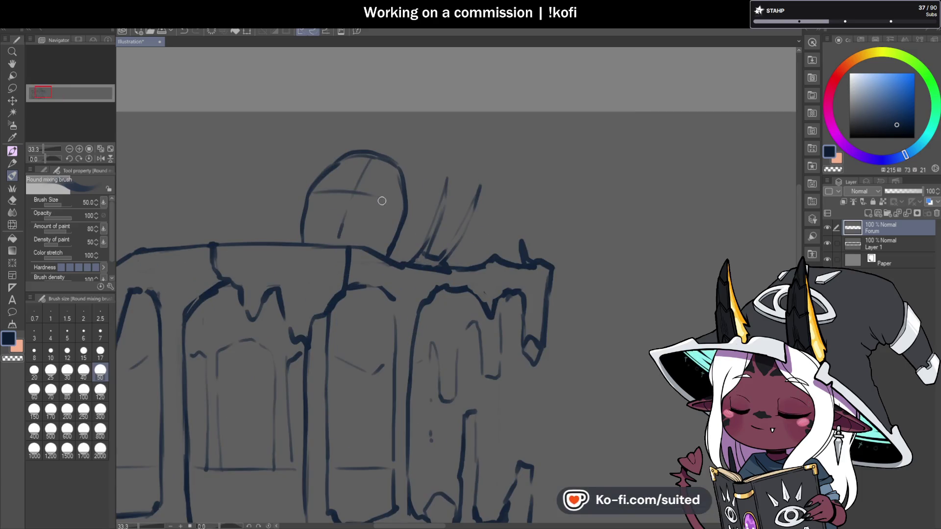
{"action": "mouse_move", "coordinate": [310, 194]}
{"action": "left_mouse_down"}
{"action": "mouse_move", "coordinate": [361, 195]}
{"action": "mouse_move", "coordinate": [406, 219]}
{"action": "left_mouse_up"}
{"action": "scroll", "coordinate": [372, 294], "scroll_direction": "down", "scroll_amount": 3}
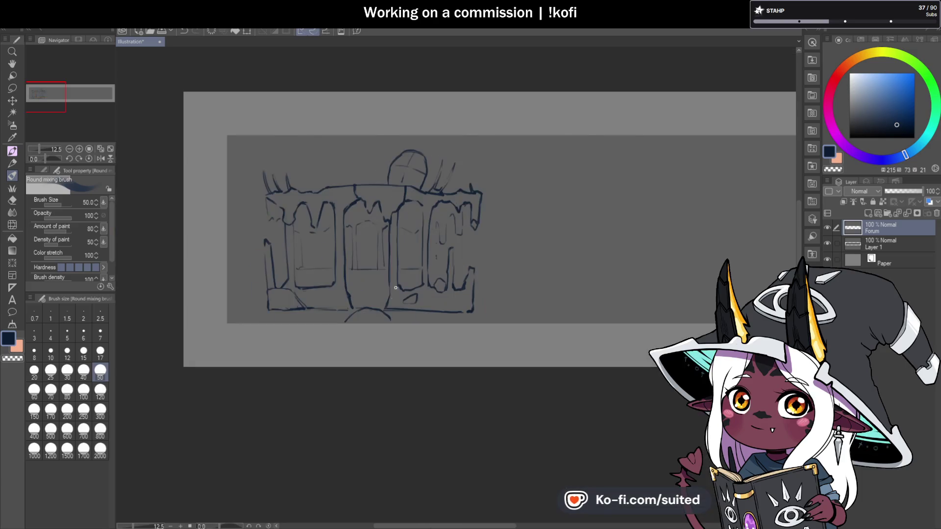
{"action": "scroll", "coordinate": [372, 293], "scroll_direction": "up", "scroll_amount": 3}
{"action": "left_click_drag", "start_coordinate": [317, 271], "coordinate": [414, 272]}
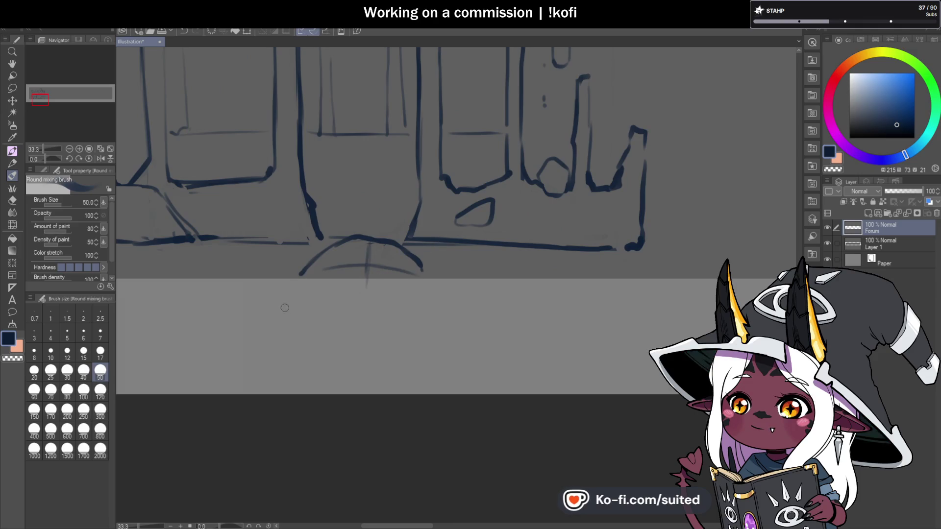
{"action": "left_click_drag", "start_coordinate": [295, 265], "coordinate": [281, 274]}
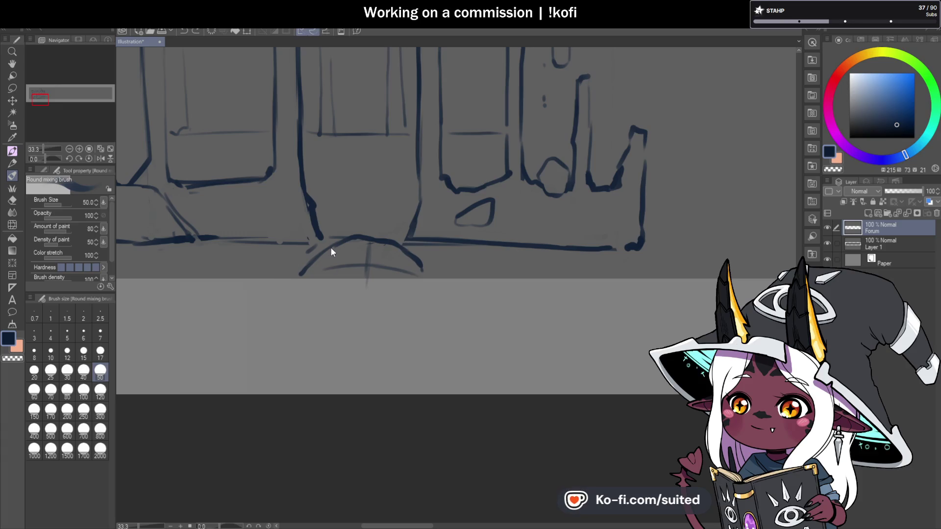
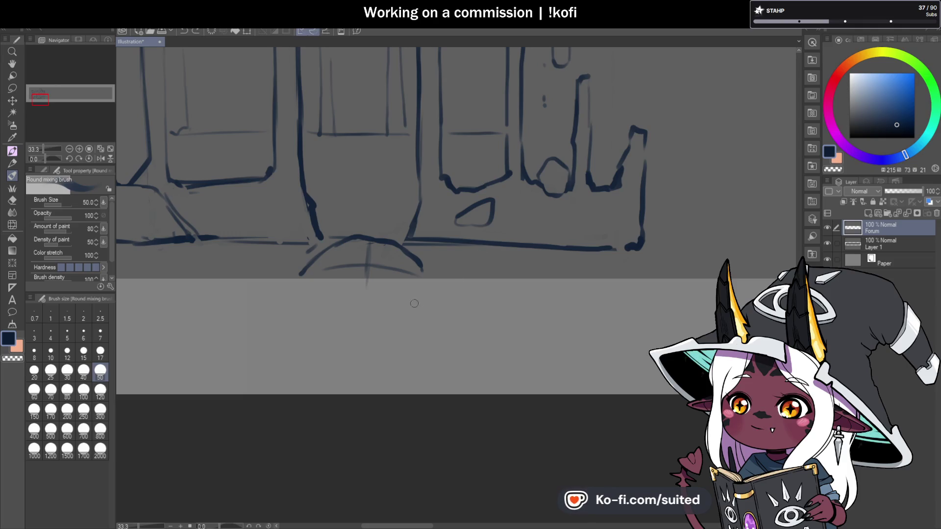
Add sketch strokes along the top edge of the building's wall.
{"action": "scroll", "coordinate": [418, 301], "scroll_direction": "down", "scroll_amount": 5}
{"action": "scroll", "coordinate": [320, 188], "scroll_direction": "up", "scroll_amount": 5}
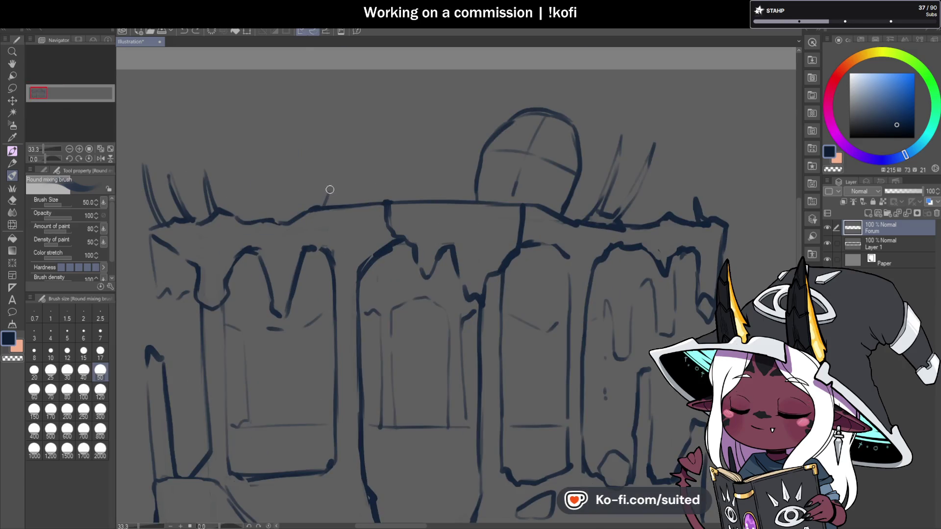
{"action": "mouse_move", "coordinate": [403, 186]}
{"action": "left_mouse_down"}
{"action": "mouse_move", "coordinate": [408, 198]}
{"action": "mouse_move", "coordinate": [330, 193]}
{"action": "mouse_move", "coordinate": [339, 182]}
{"action": "mouse_move", "coordinate": [355, 186]}
{"action": "left_mouse_up"}
Hand-letter the caption letters F, O, R, U beneath the building sketch.
{"action": "scroll", "coordinate": [369, 183], "scroll_direction": "down", "scroll_amount": 5}
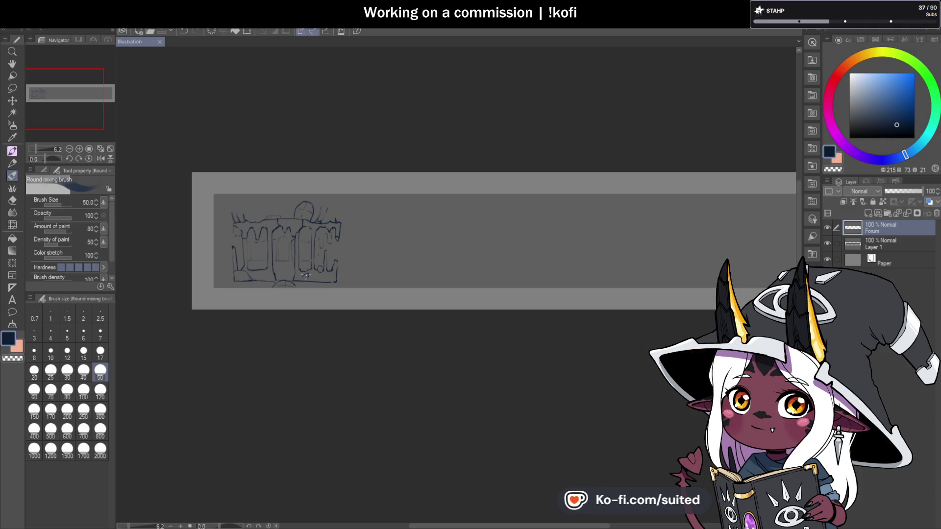
{"action": "scroll", "coordinate": [240, 288], "scroll_direction": "up", "scroll_amount": 6}
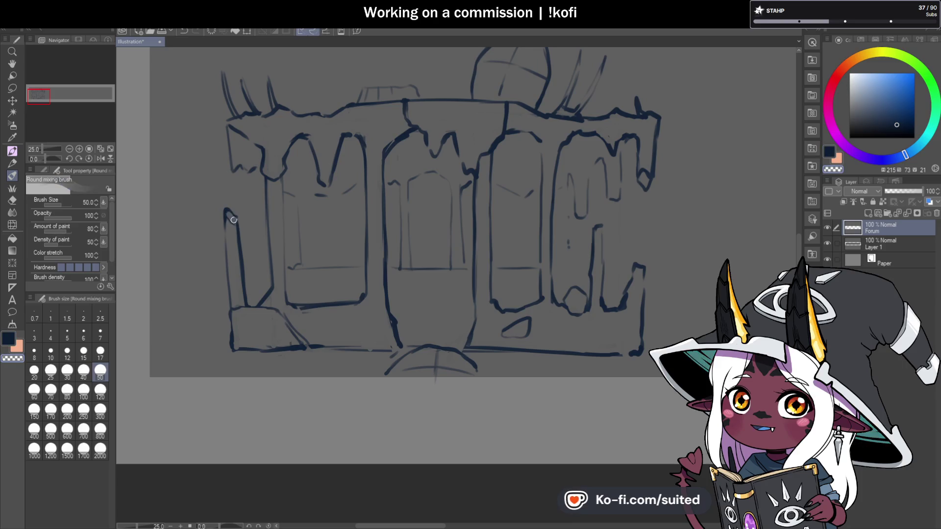
{"action": "scroll", "coordinate": [262, 182], "scroll_direction": "down", "scroll_amount": 2}
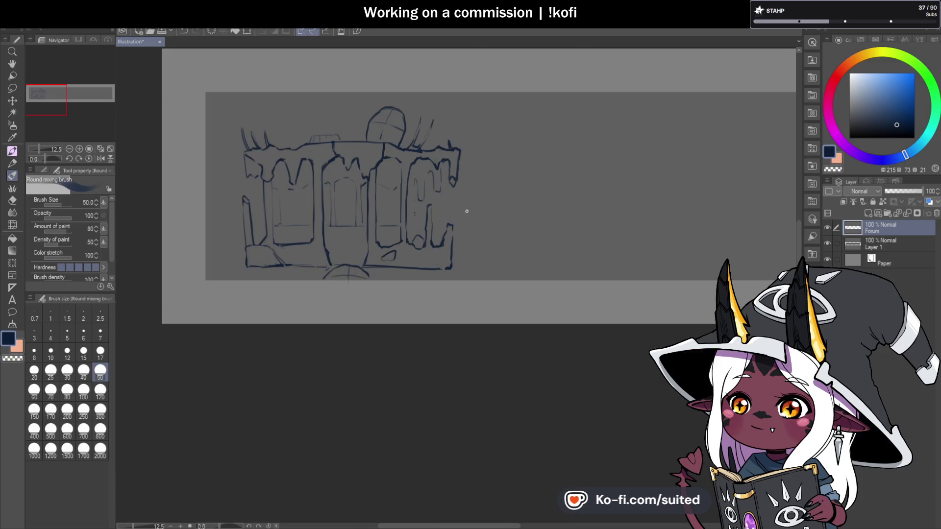
{"action": "scroll", "coordinate": [449, 237], "scroll_direction": "up", "scroll_amount": 3}
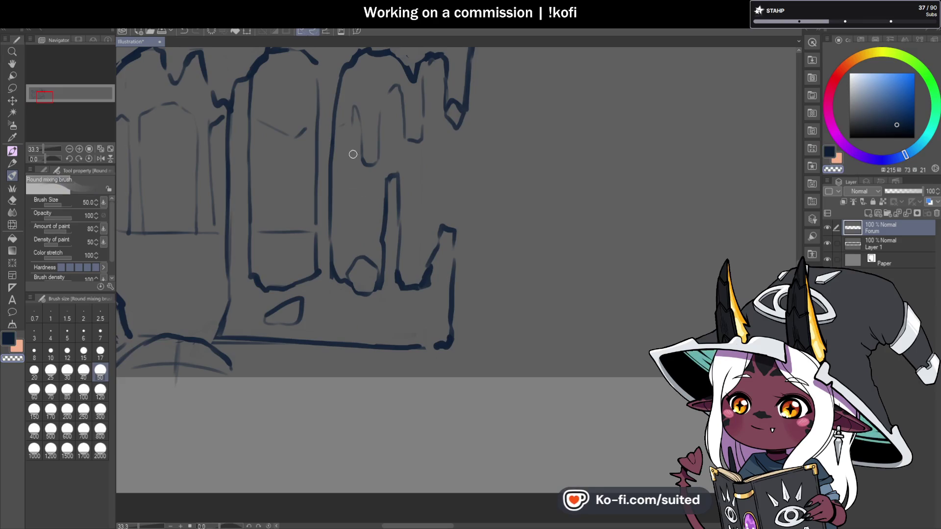
{"action": "scroll", "coordinate": [313, 245], "scroll_direction": "down", "scroll_amount": 3}
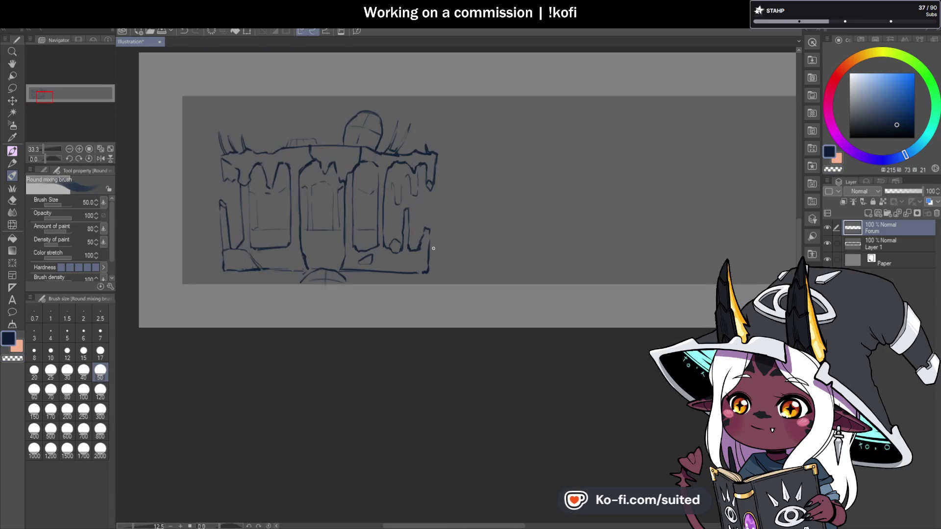
{"action": "scroll", "coordinate": [287, 338], "scroll_direction": "up", "scroll_amount": 2}
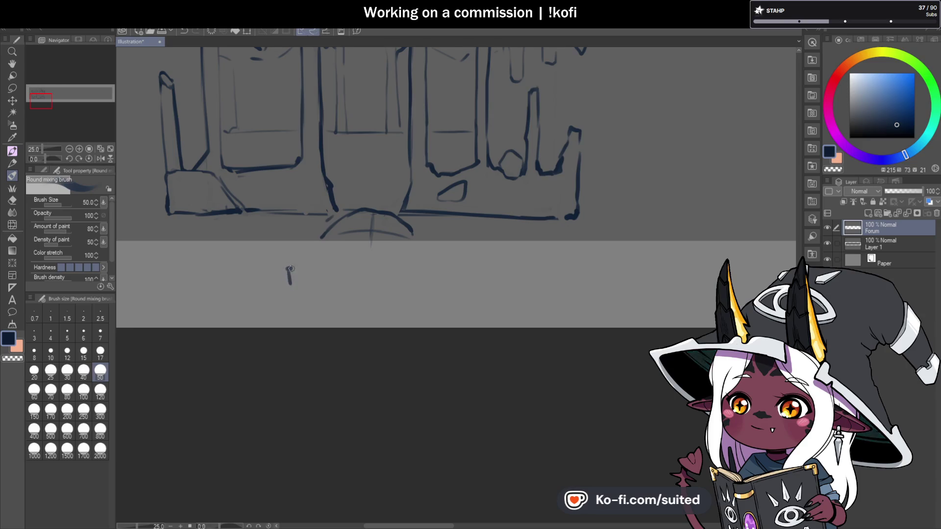
{"action": "mouse_move", "coordinate": [310, 268]}
{"action": "left_mouse_down"}
{"action": "mouse_move", "coordinate": [323, 269]}
{"action": "mouse_move", "coordinate": [324, 283]}
{"action": "mouse_move", "coordinate": [368, 276]}
{"action": "left_mouse_up"}
Lasso the FORUM lettering and shift it right to sit centred under the building.
{"action": "key", "text": "m"}
{"action": "mouse_move", "coordinate": [385, 250]}
{"action": "left_mouse_down"}
{"action": "mouse_move", "coordinate": [403, 284]}
{"action": "mouse_move", "coordinate": [420, 288]}
{"action": "left_mouse_up"}
{"action": "key", "text": "ctrl+t"}
{"action": "left_click", "coordinate": [353, 322]}
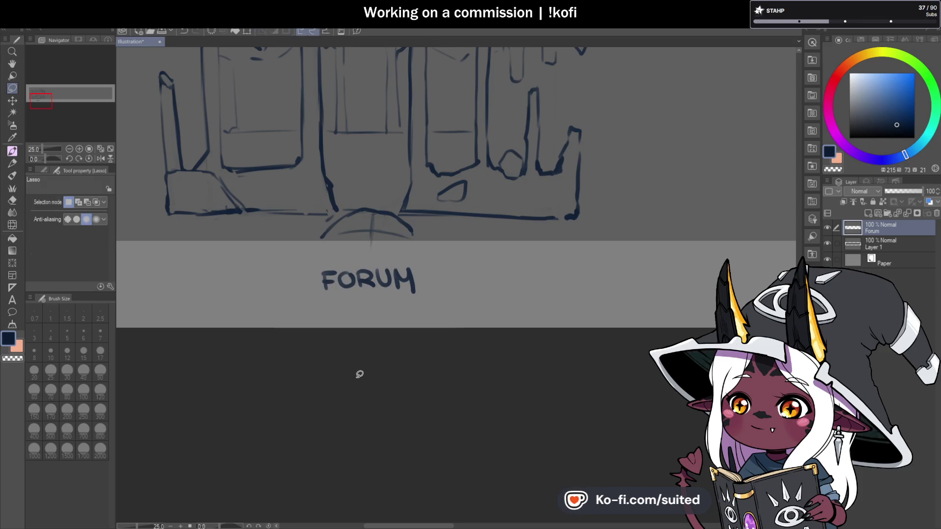
Add a new empty raster layer above the Forum layer.
{"action": "scroll", "coordinate": [312, 356], "scroll_direction": "down", "scroll_amount": 4}
{"action": "scroll", "coordinate": [357, 279], "scroll_direction": "up", "scroll_amount": 2}
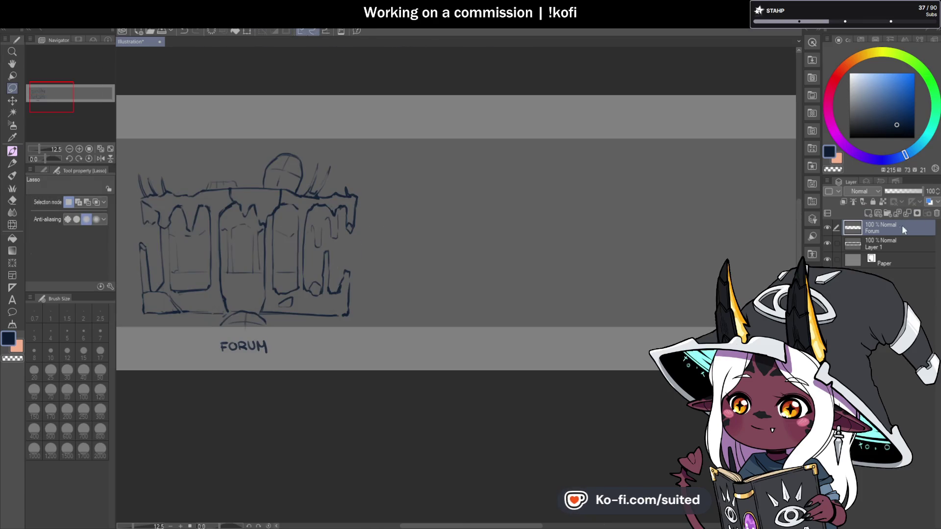
{"action": "left_click", "coordinate": [868, 212]}
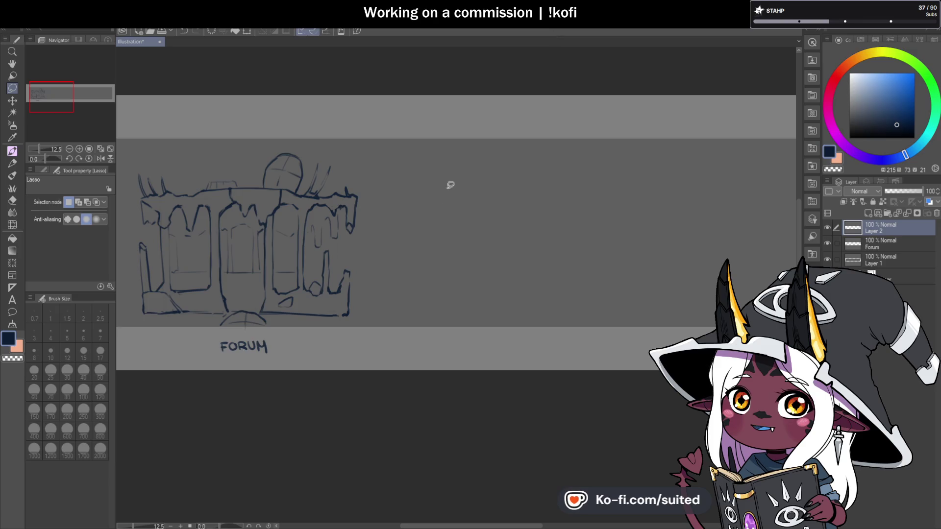
Pan the view with the Hand tool to the empty right side of the banner.
{"action": "scroll", "coordinate": [455, 165], "scroll_direction": "down", "scroll_amount": 1}
{"action": "scroll", "coordinate": [387, 225], "scroll_direction": "down", "scroll_amount": 4}
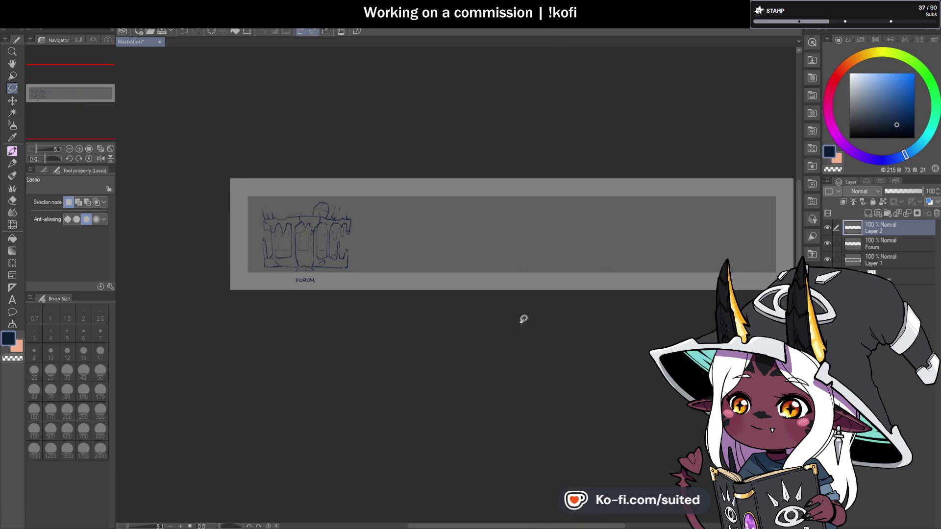
{"action": "left_click", "coordinate": [12, 63]}
{"action": "scroll", "coordinate": [546, 248], "scroll_direction": "up", "scroll_amount": 3}
{"action": "left_click_drag", "start_coordinate": [546, 248], "coordinate": [351, 254]}
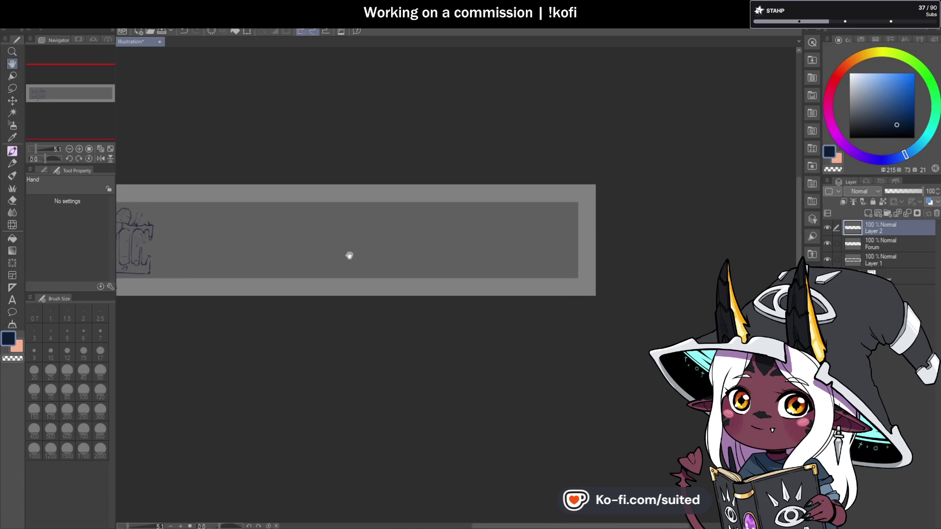
{"action": "scroll", "coordinate": [564, 258], "scroll_direction": "up", "scroll_amount": 2}
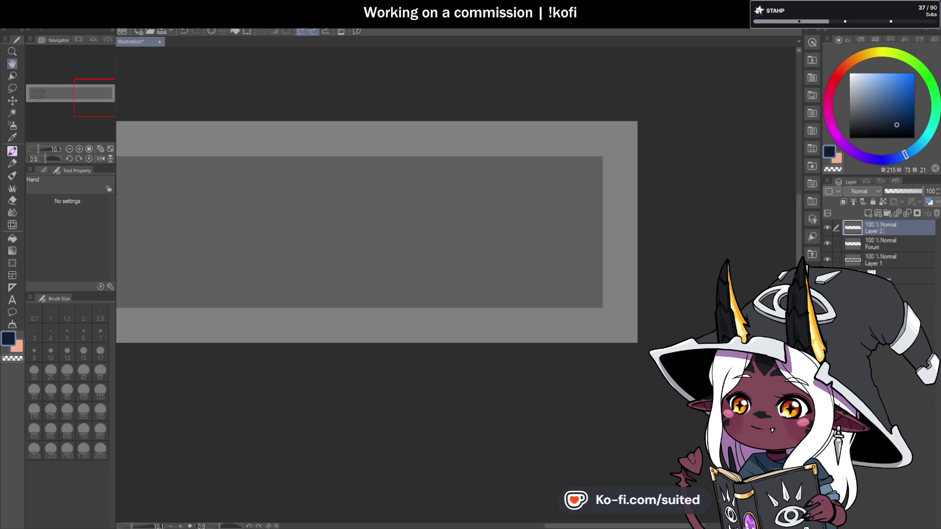
Rename the new layer to 'Dragon Armoury'.
{"action": "type", "text": "Dragon Armoury"}
{"action": "key", "text": "Return"}
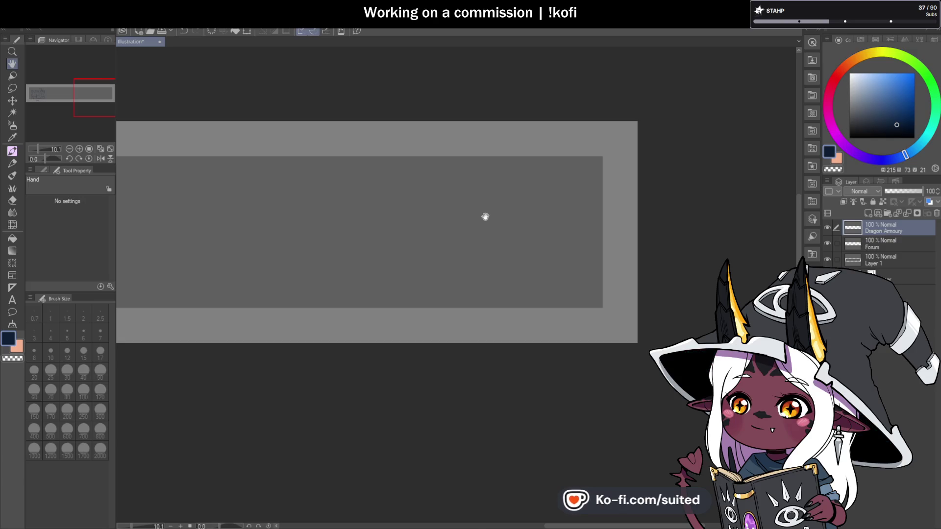
{"action": "key", "text": "b"}
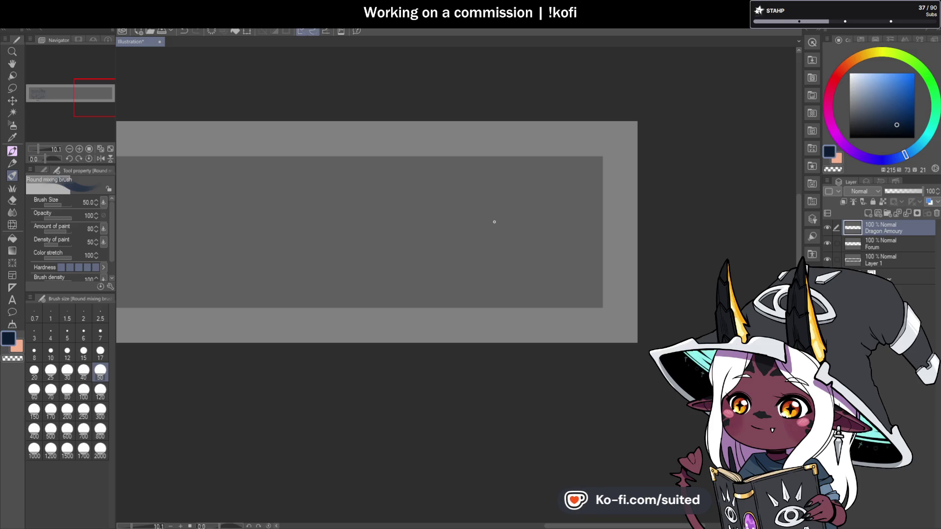
Sketch a V-shaped dragon head with horn tips and sweeping curved outlines on both sides.
{"action": "left_click_drag", "start_coordinate": [495, 238], "coordinate": [491, 221]}
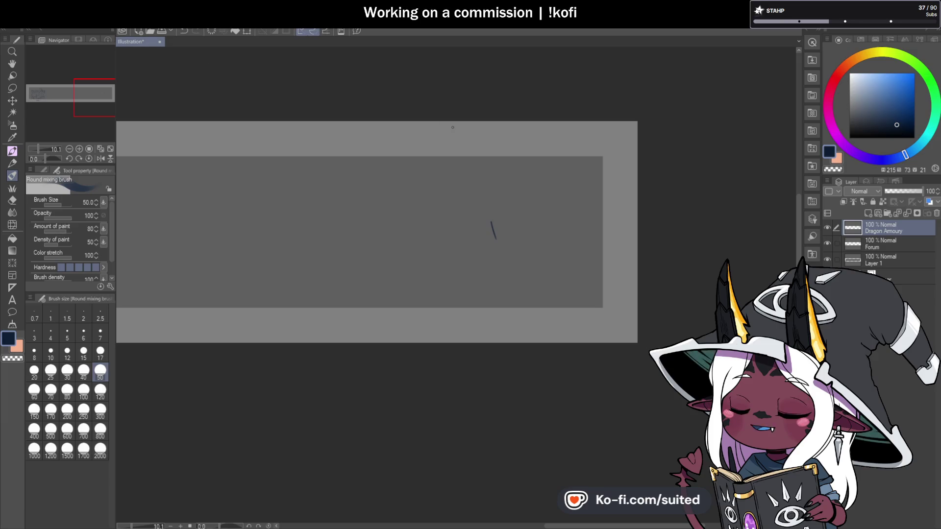
{"action": "left_click_drag", "start_coordinate": [497, 239], "coordinate": [503, 217]}
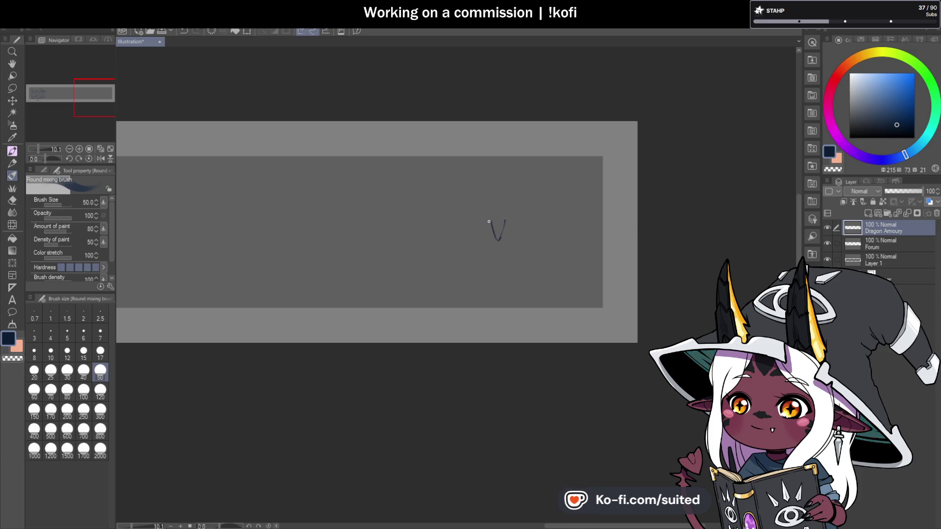
{"action": "mouse_move", "coordinate": [507, 209]}
{"action": "left_mouse_down"}
{"action": "mouse_move", "coordinate": [482, 197]}
{"action": "mouse_move", "coordinate": [487, 211]}
{"action": "left_mouse_up"}
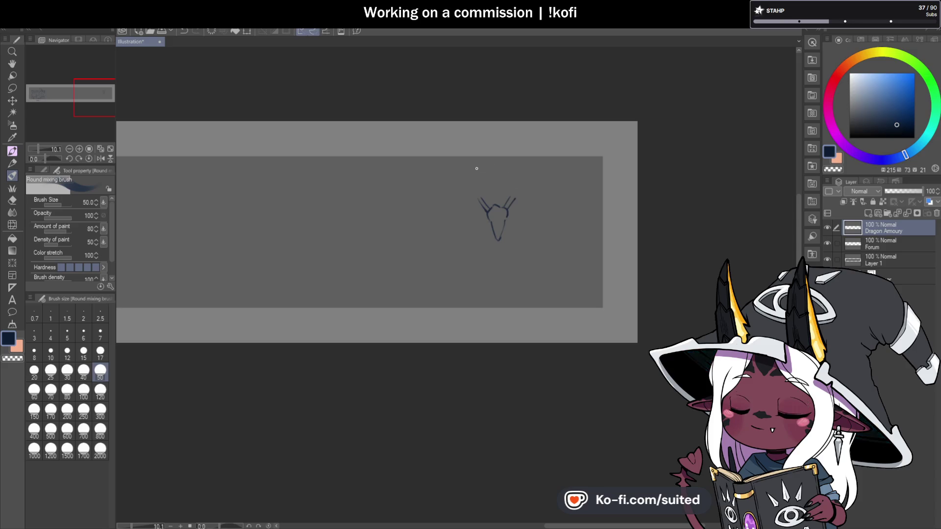
{"action": "left_click_drag", "start_coordinate": [498, 186], "coordinate": [506, 182]}
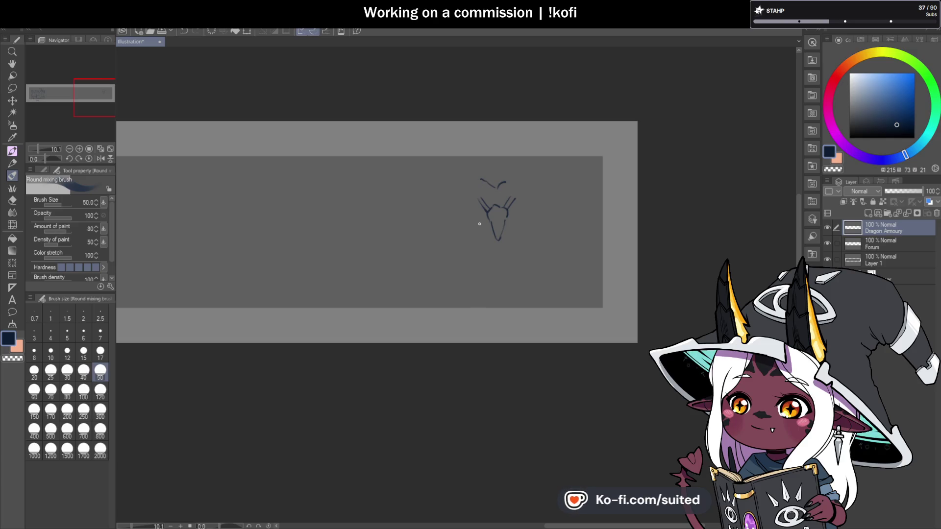
{"action": "left_click_drag", "start_coordinate": [480, 226], "coordinate": [485, 257]}
{"action": "mouse_move", "coordinate": [512, 221]}
{"action": "left_mouse_down"}
{"action": "mouse_move", "coordinate": [521, 227]}
{"action": "mouse_move", "coordinate": [514, 261]}
{"action": "mouse_move", "coordinate": [524, 219]}
{"action": "mouse_move", "coordinate": [512, 214]}
{"action": "left_mouse_up"}
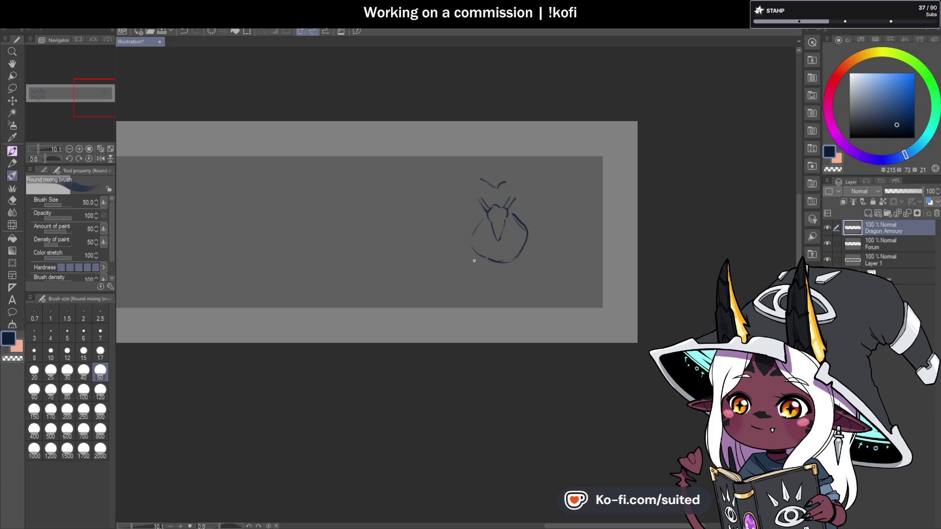
{"action": "left_click_drag", "start_coordinate": [439, 178], "coordinate": [469, 171]}
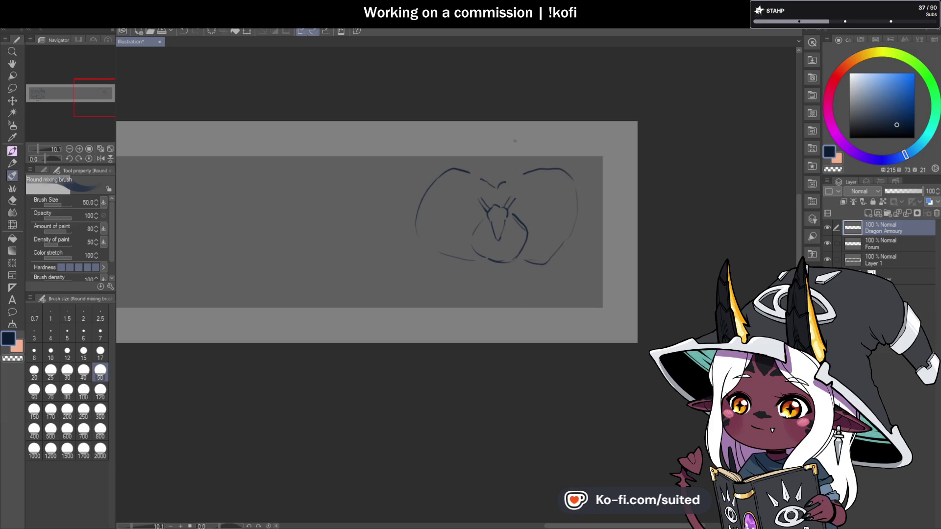
{"action": "mouse_move", "coordinate": [457, 234]}
{"action": "left_mouse_down"}
{"action": "mouse_move", "coordinate": [452, 195]}
{"action": "mouse_move", "coordinate": [474, 187]}
{"action": "left_mouse_up"}
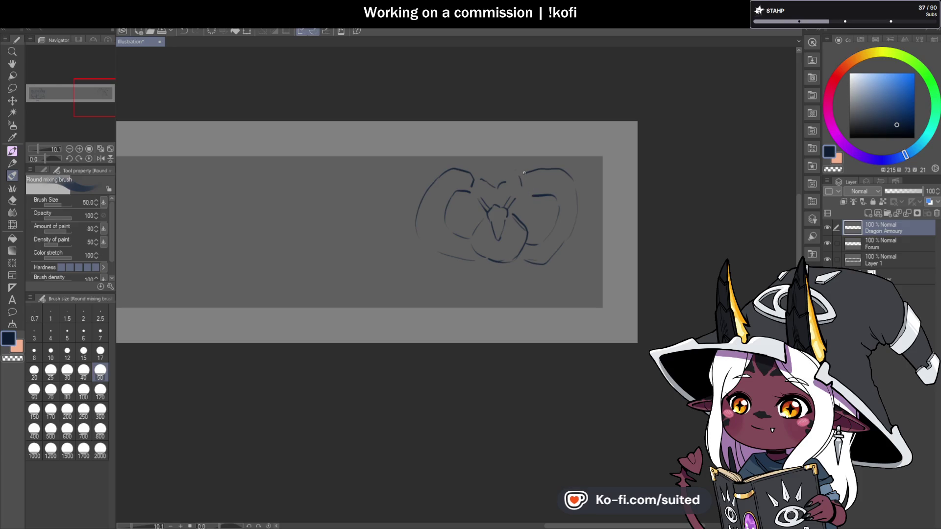
Add strokes to the horns, arches and bottom edges of the dragon sketch.
{"action": "left_click_drag", "start_coordinate": [527, 184], "coordinate": [570, 187]}
{"action": "mouse_move", "coordinate": [459, 189]}
{"action": "left_mouse_down"}
{"action": "mouse_move", "coordinate": [447, 225]}
{"action": "mouse_move", "coordinate": [470, 239]}
{"action": "left_mouse_up"}
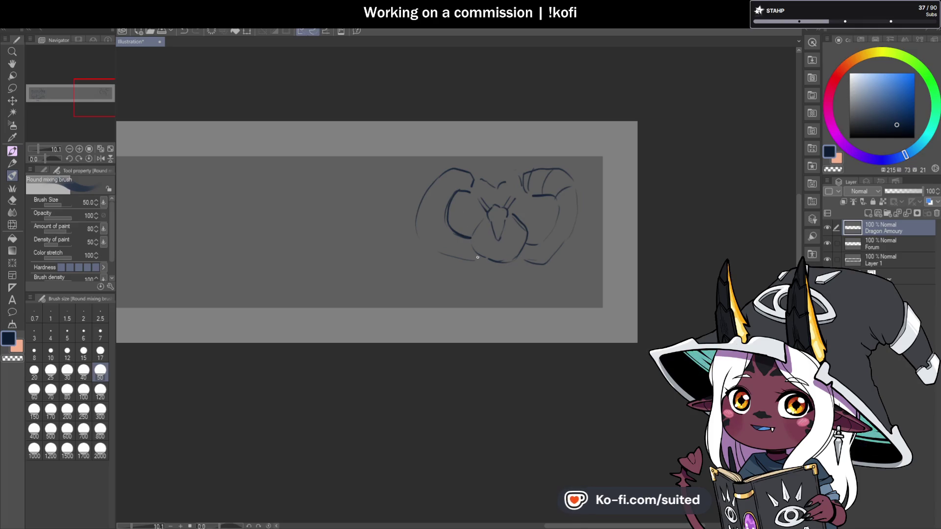
{"action": "left_click_drag", "start_coordinate": [477, 255], "coordinate": [450, 260]}
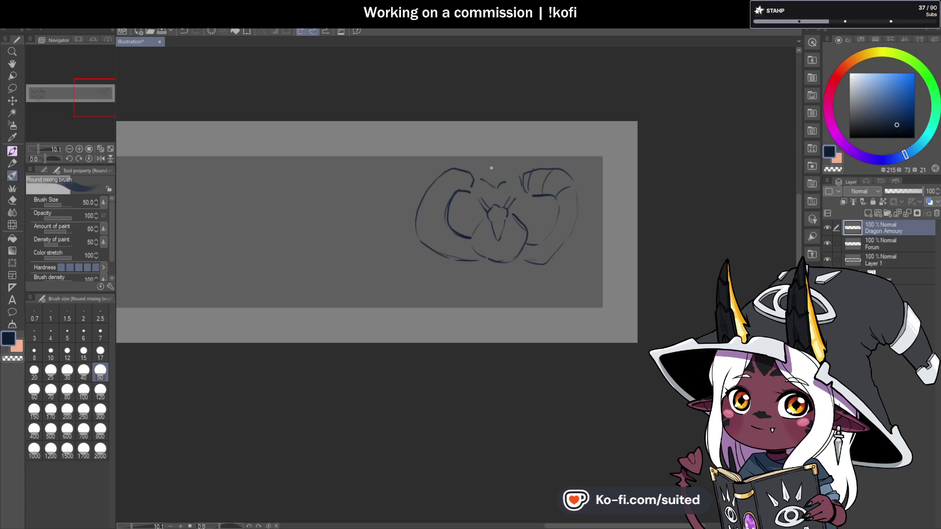
{"action": "mouse_move", "coordinate": [558, 259]}
{"action": "left_mouse_down"}
{"action": "mouse_move", "coordinate": [524, 264]}
{"action": "mouse_move", "coordinate": [577, 186]}
{"action": "left_mouse_up"}
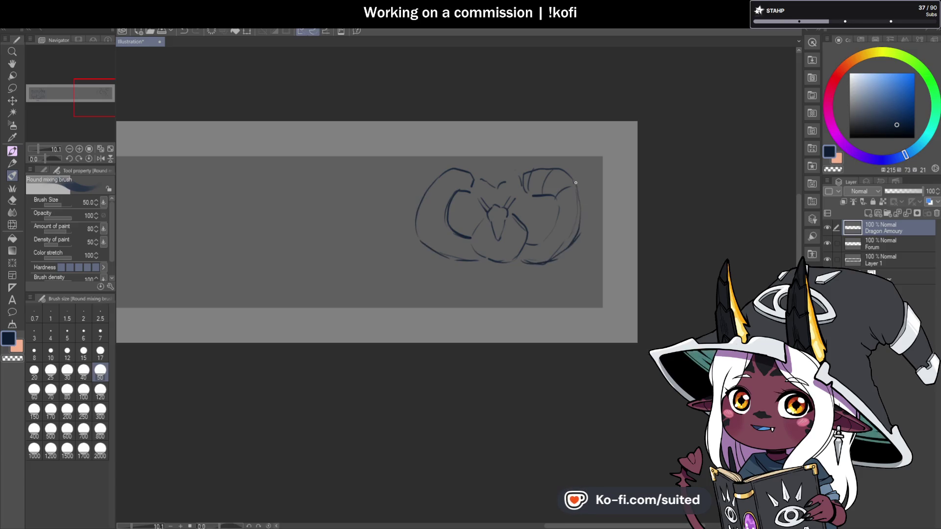
Erase parts of the right-side lines, then darken the right contour and left horn top.
{"action": "key", "text": "c"}
{"action": "mouse_move", "coordinate": [575, 229]}
{"action": "left_mouse_down"}
{"action": "mouse_move", "coordinate": [553, 255]}
{"action": "mouse_move", "coordinate": [531, 262]}
{"action": "mouse_move", "coordinate": [582, 229]}
{"action": "left_mouse_up"}
{"action": "key", "text": "c"}
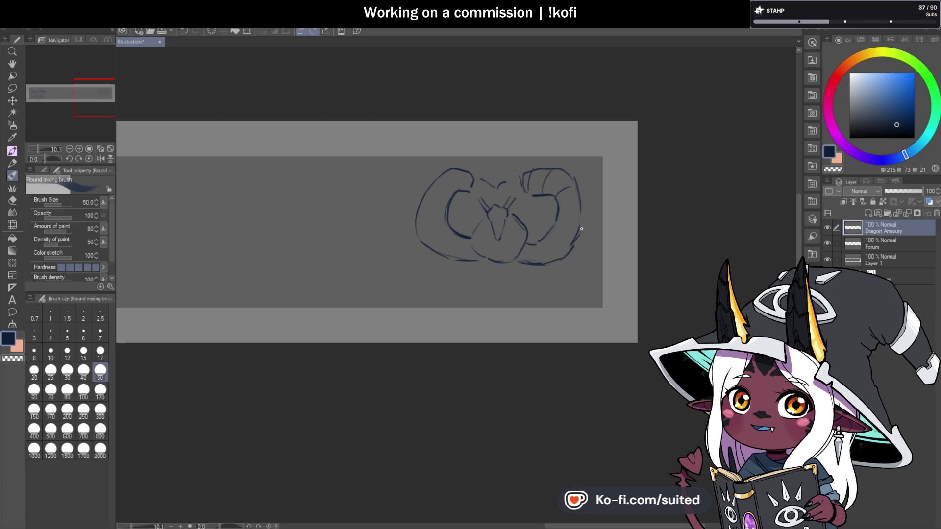
{"action": "key", "text": "c"}
{"action": "left_click_drag", "start_coordinate": [554, 227], "coordinate": [544, 236]}
{"action": "key", "text": "c"}
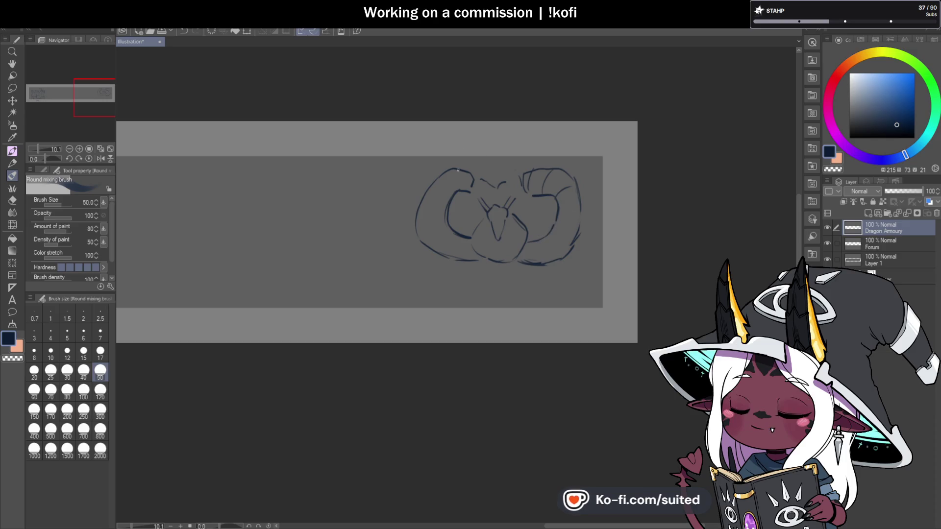
{"action": "left_click_drag", "start_coordinate": [456, 171], "coordinate": [451, 181]}
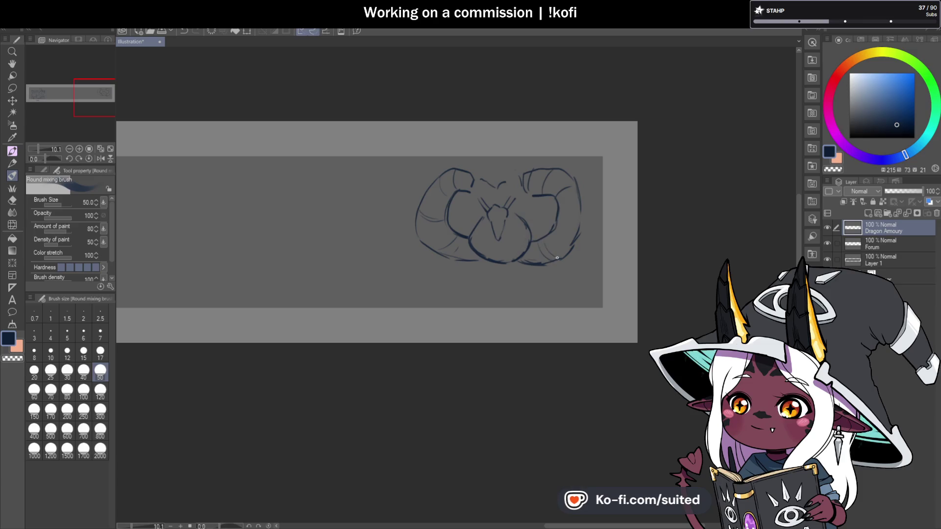
{"action": "key", "text": "c"}
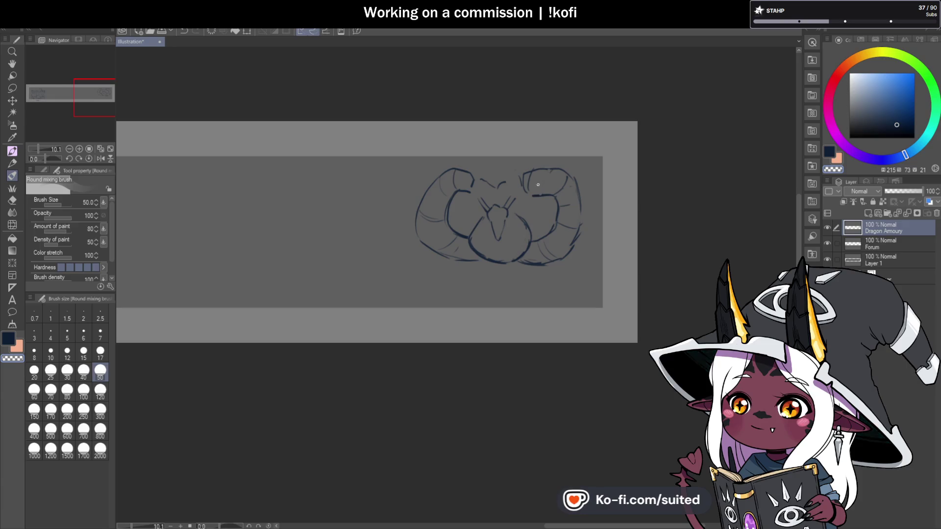
{"action": "key", "text": "c"}
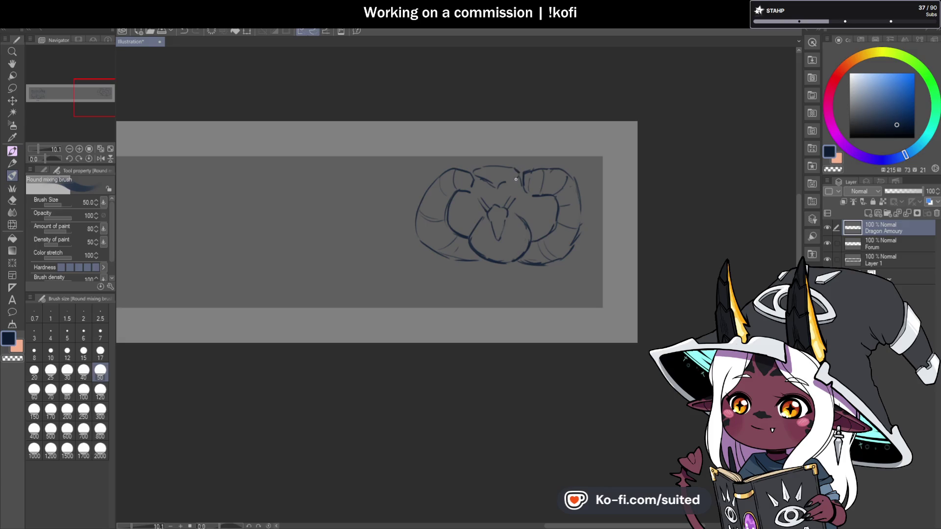
{"action": "left_click_drag", "start_coordinate": [581, 225], "coordinate": [581, 217]}
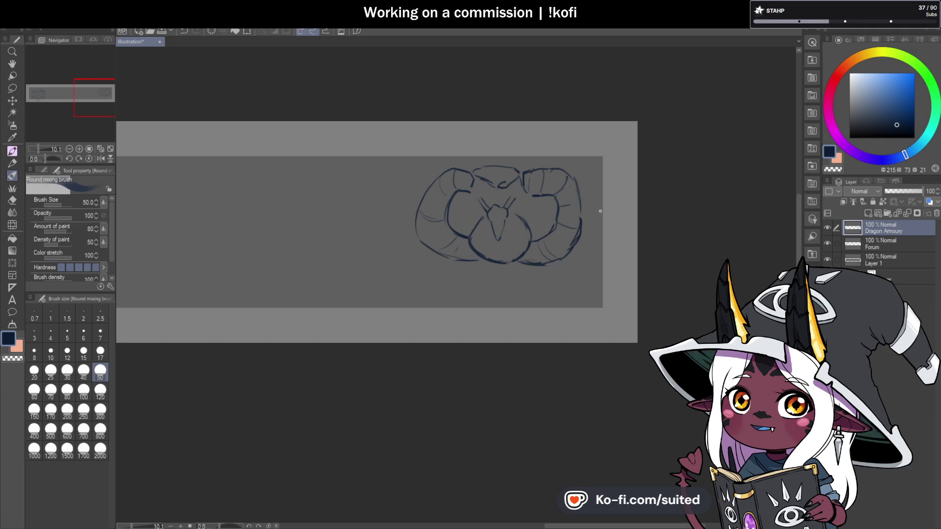
Delete the old dragon sketch using a freehand selection.
{"action": "key", "text": "m"}
{"action": "mouse_move", "coordinate": [568, 142]}
{"action": "left_mouse_down"}
{"action": "mouse_move", "coordinate": [367, 210]}
{"action": "mouse_move", "coordinate": [610, 210]}
{"action": "left_mouse_up"}
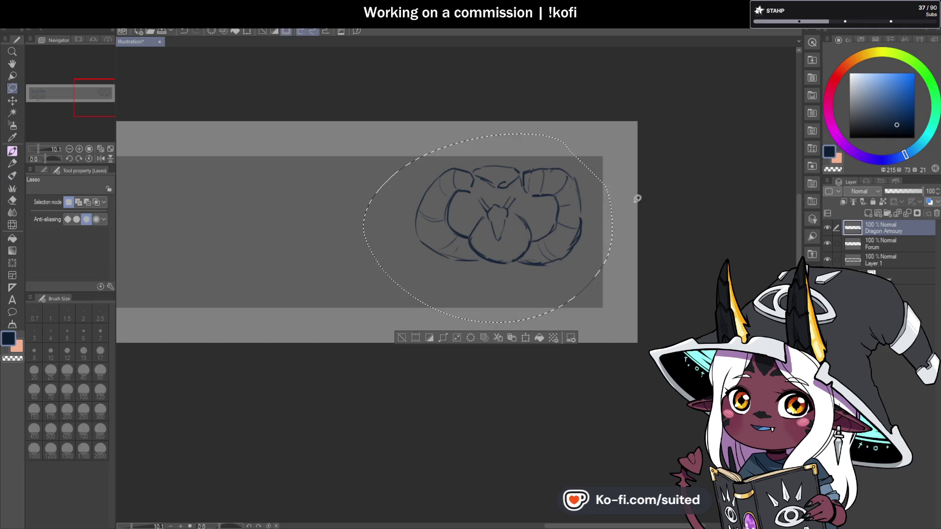
{"action": "key", "text": "Delete"}
{"action": "key", "text": "ctrl+d"}
{"action": "key", "text": "b"}
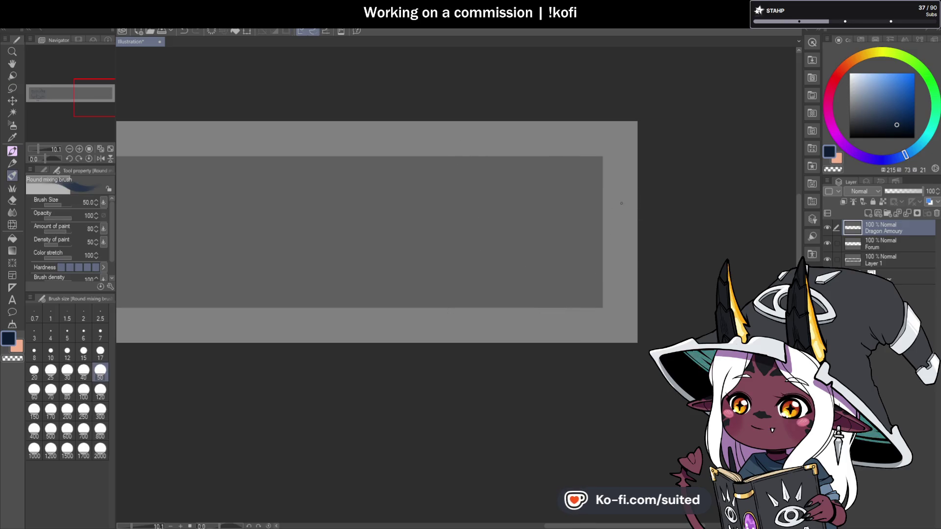
Redraw curled horns over a framing arch with curving sides and a pointed top-centre notch.
{"action": "scroll", "coordinate": [603, 245], "scroll_direction": "down", "scroll_amount": 5}
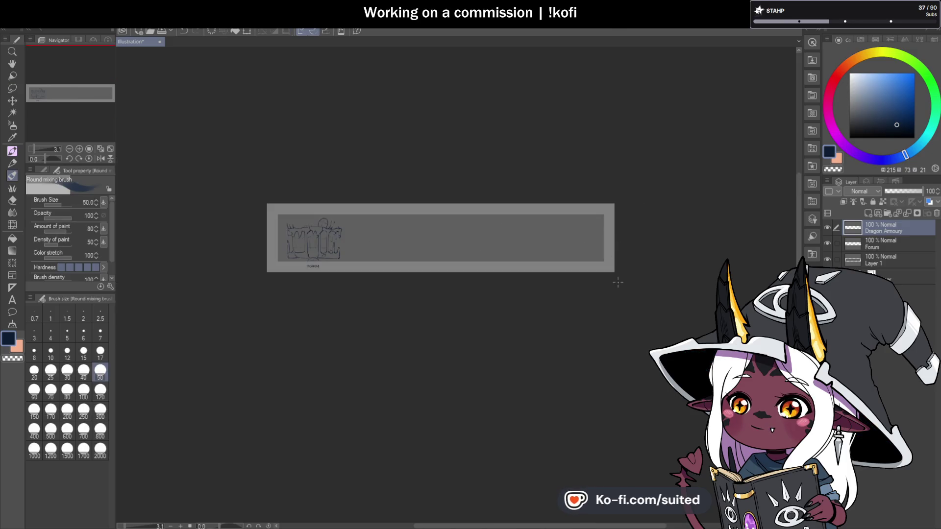
{"action": "scroll", "coordinate": [607, 241], "scroll_direction": "up", "scroll_amount": 4}
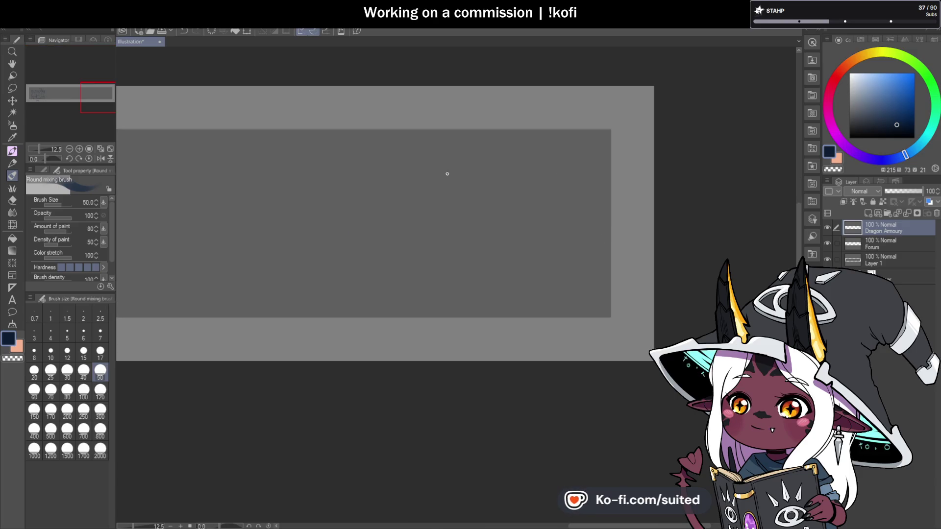
{"action": "mouse_move", "coordinate": [430, 309]}
{"action": "left_mouse_down"}
{"action": "mouse_move", "coordinate": [416, 289]}
{"action": "mouse_move", "coordinate": [446, 251]}
{"action": "mouse_move", "coordinate": [553, 249]}
{"action": "mouse_move", "coordinate": [561, 312]}
{"action": "left_mouse_up"}
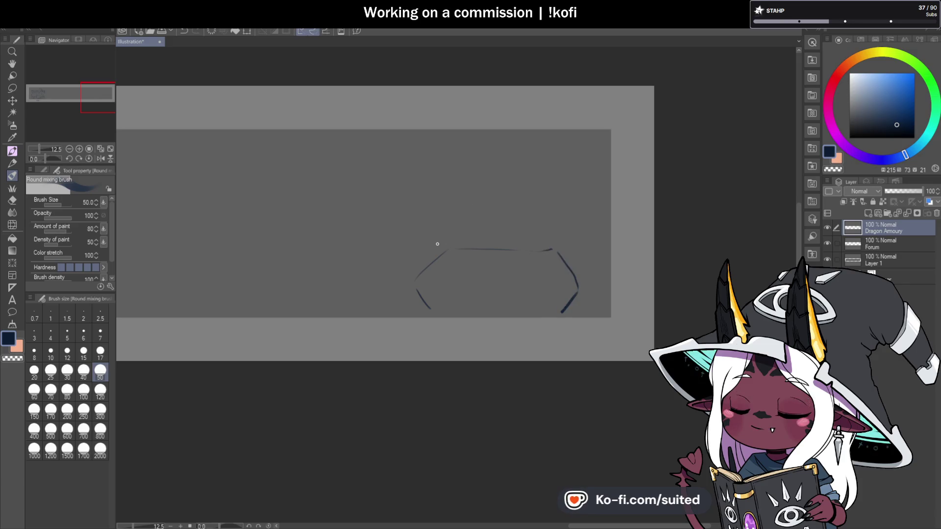
{"action": "mouse_move", "coordinate": [426, 244]}
{"action": "left_mouse_down"}
{"action": "mouse_move", "coordinate": [393, 168]}
{"action": "mouse_move", "coordinate": [443, 145]}
{"action": "left_mouse_up"}
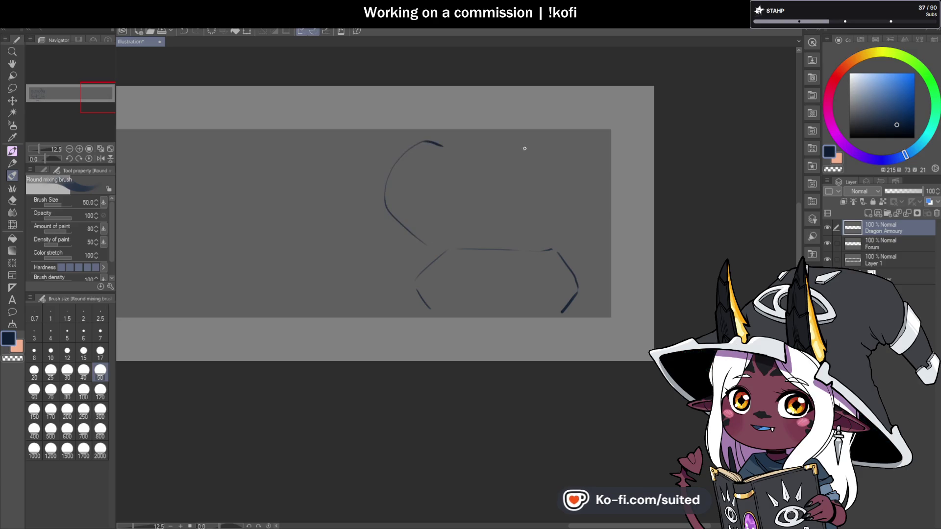
{"action": "mouse_move", "coordinate": [549, 145]}
{"action": "left_mouse_down"}
{"action": "mouse_move", "coordinate": [590, 159]}
{"action": "mouse_move", "coordinate": [579, 245]}
{"action": "left_mouse_up"}
{"action": "mouse_move", "coordinate": [475, 147]}
{"action": "left_mouse_down"}
{"action": "mouse_move", "coordinate": [416, 141]}
{"action": "mouse_move", "coordinate": [391, 182]}
{"action": "left_mouse_up"}
{"action": "mouse_move", "coordinate": [469, 167]}
{"action": "left_mouse_down"}
{"action": "mouse_move", "coordinate": [478, 225]}
{"action": "mouse_move", "coordinate": [521, 231]}
{"action": "left_mouse_up"}
{"action": "mouse_move", "coordinate": [559, 145]}
{"action": "left_mouse_down"}
{"action": "mouse_move", "coordinate": [534, 150]}
{"action": "mouse_move", "coordinate": [562, 245]}
{"action": "left_mouse_up"}
{"action": "mouse_move", "coordinate": [405, 232]}
{"action": "left_mouse_down"}
{"action": "mouse_move", "coordinate": [360, 299]}
{"action": "mouse_move", "coordinate": [387, 298]}
{"action": "left_mouse_up"}
{"action": "mouse_move", "coordinate": [585, 250]}
{"action": "left_mouse_down"}
{"action": "mouse_move", "coordinate": [611, 305]}
{"action": "mouse_move", "coordinate": [633, 300]}
{"action": "left_mouse_up"}
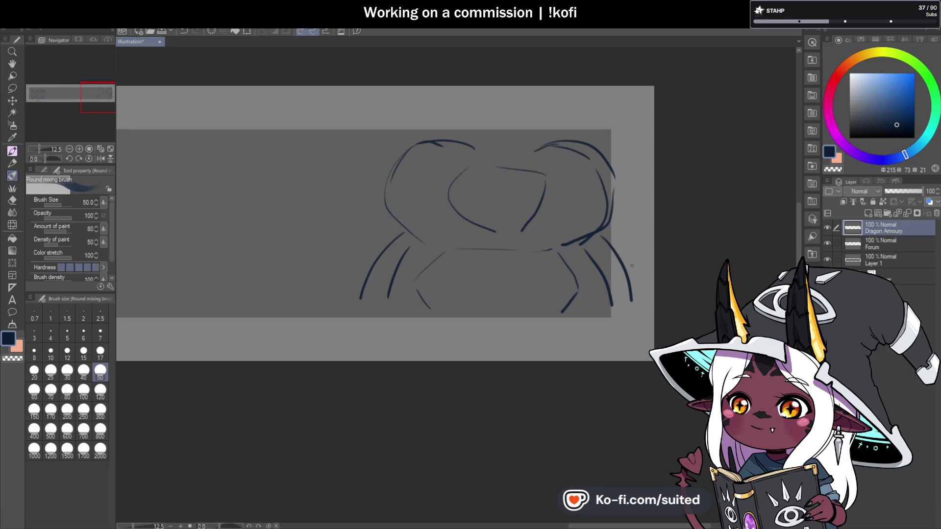
{"action": "mouse_move", "coordinate": [483, 143]}
{"action": "left_mouse_down"}
{"action": "mouse_move", "coordinate": [479, 151]}
{"action": "mouse_move", "coordinate": [517, 175]}
{"action": "mouse_move", "coordinate": [507, 141]}
{"action": "left_mouse_up"}
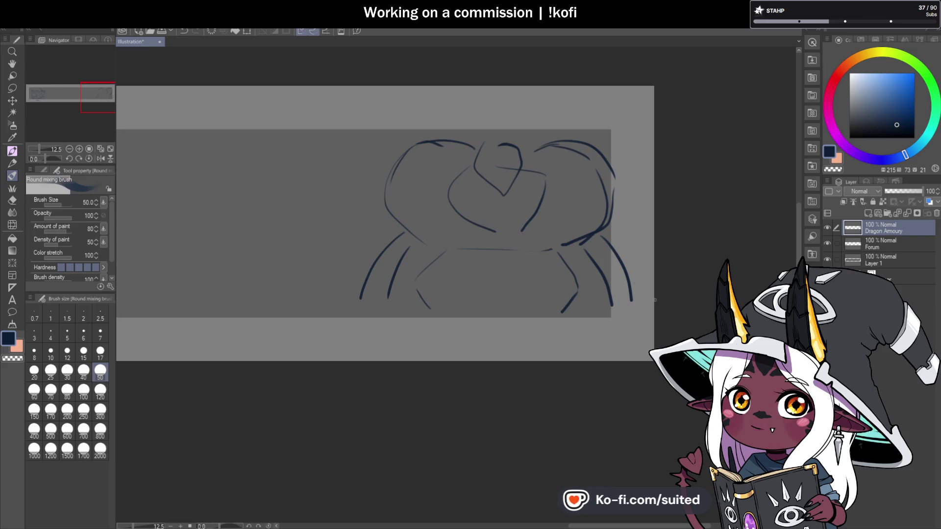
{"action": "scroll", "coordinate": [616, 252], "scroll_direction": "down", "scroll_amount": 5}
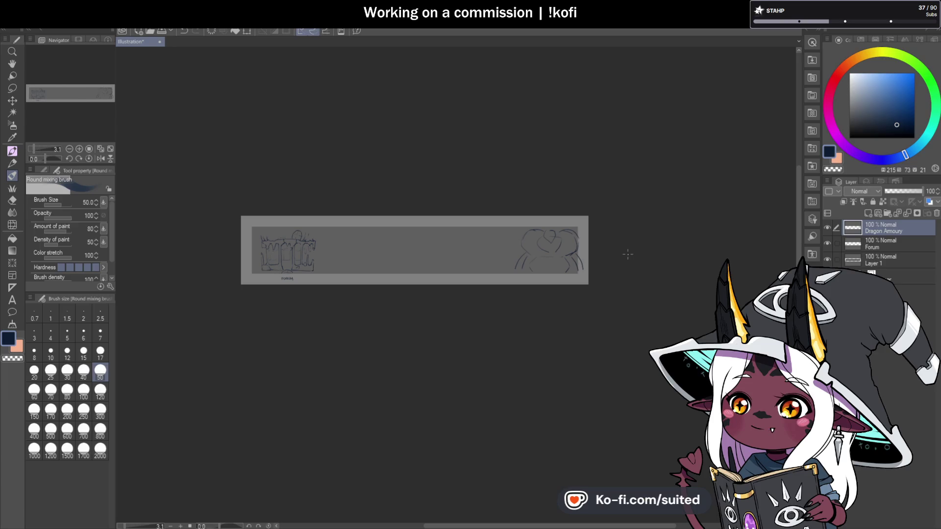
Save the banner, then move the dragon sketch left beside the Forum building.
{"action": "key", "text": "ctrl+s"}
{"action": "scroll", "coordinate": [307, 253], "scroll_direction": "up", "scroll_amount": 2}
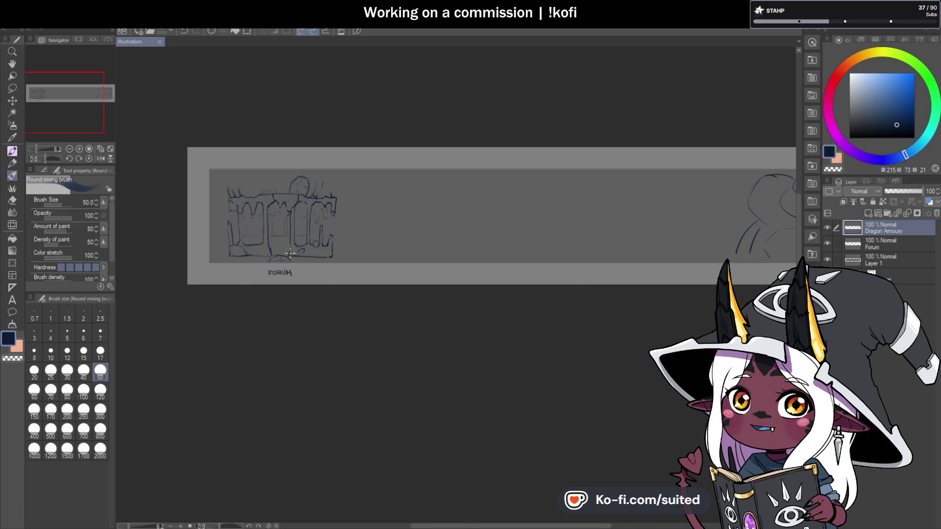
{"action": "key", "text": "ctrl+t"}
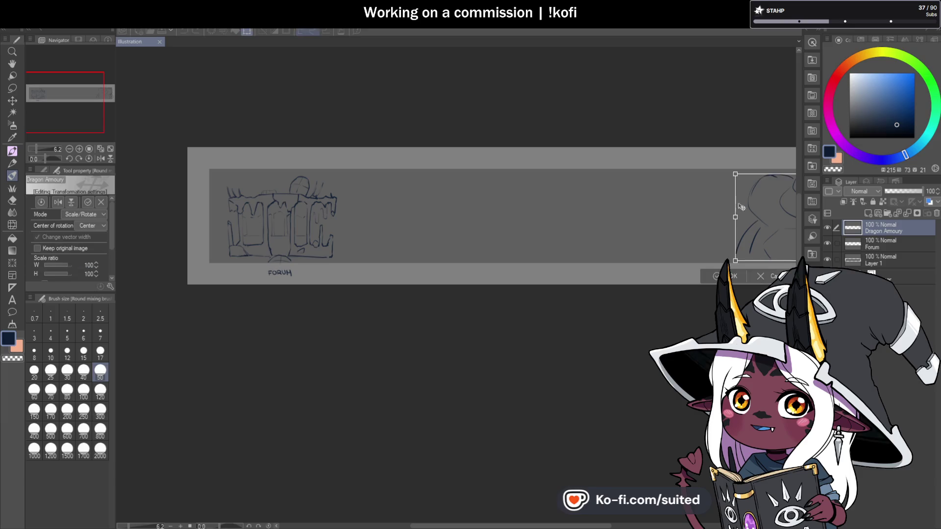
{"action": "left_click_drag", "start_coordinate": [769, 231], "coordinate": [383, 246]}
{"action": "left_click", "coordinate": [400, 278]}
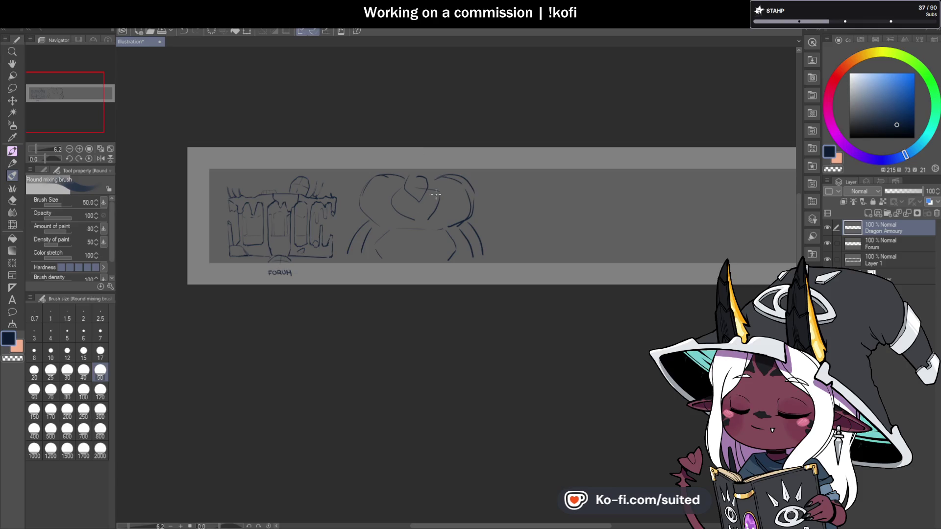
{"action": "scroll", "coordinate": [411, 193], "scroll_direction": "up", "scroll_amount": 3}
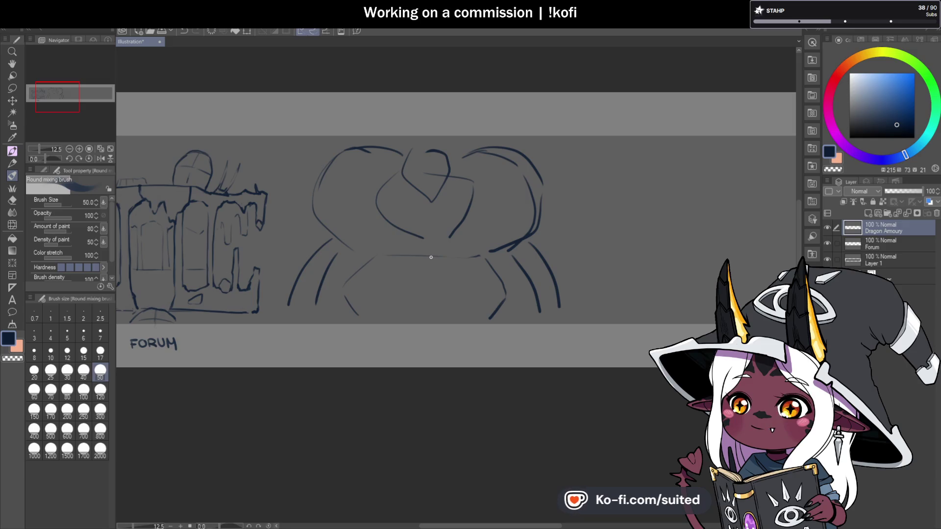
Blend away the heart-notch strokes at the top centre of the dragon sketch.
{"action": "scroll", "coordinate": [456, 187], "scroll_direction": "down", "scroll_amount": 3}
{"action": "scroll", "coordinate": [500, 191], "scroll_direction": "up", "scroll_amount": 5}
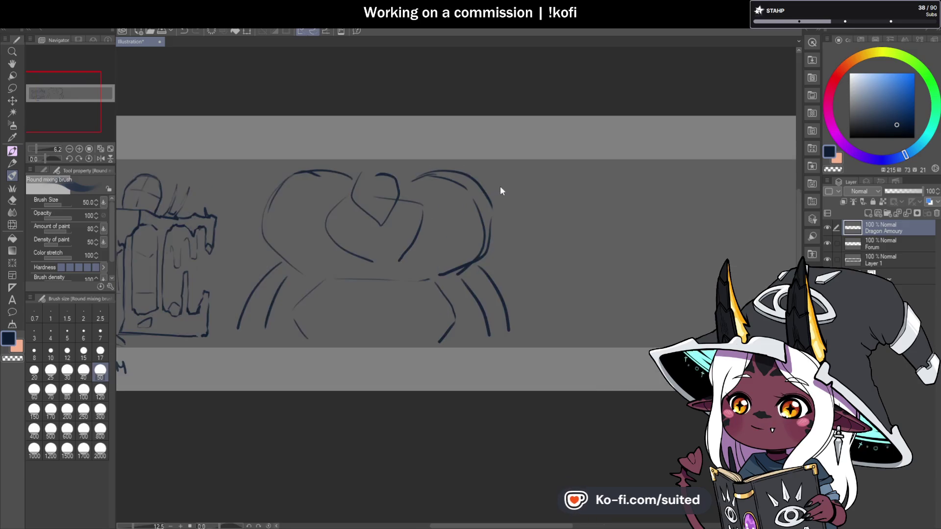
{"action": "scroll", "coordinate": [371, 203], "scroll_direction": "up", "scroll_amount": 2}
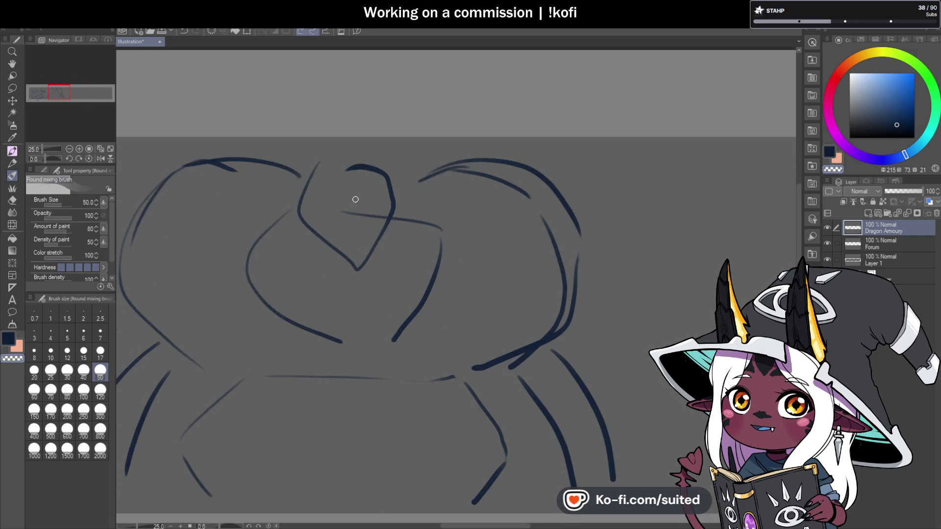
{"action": "left_click_drag", "start_coordinate": [375, 167], "coordinate": [340, 176]}
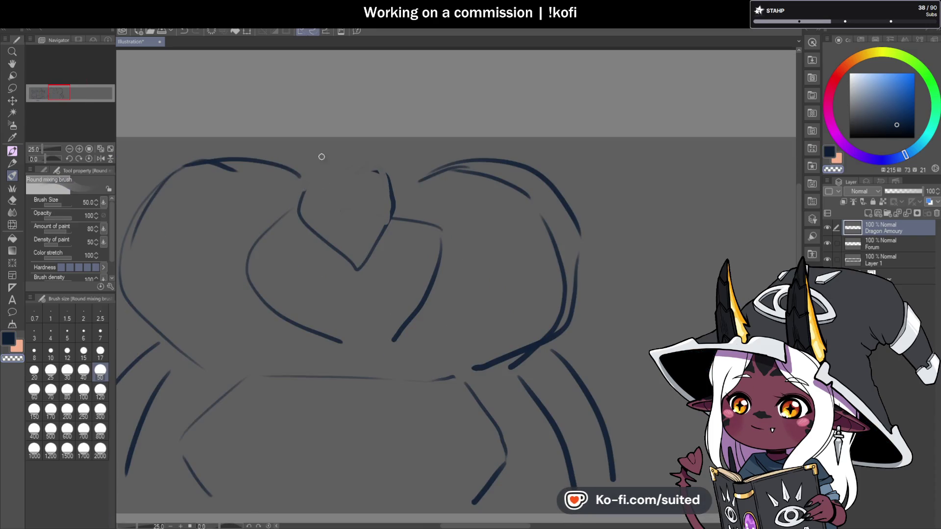
{"action": "mouse_move", "coordinate": [365, 276]}
{"action": "left_mouse_down"}
{"action": "mouse_move", "coordinate": [392, 193]}
{"action": "mouse_move", "coordinate": [340, 183]}
{"action": "mouse_move", "coordinate": [326, 224]}
{"action": "mouse_move", "coordinate": [338, 230]}
{"action": "left_mouse_up"}
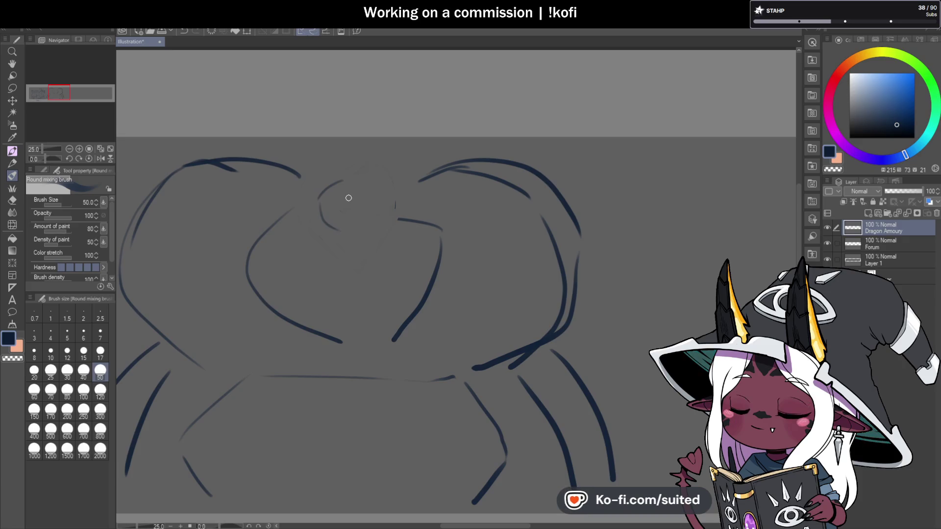
Draw a round head with a pointed snout and fade out the old inner curves.
{"action": "mouse_move", "coordinate": [357, 181]}
{"action": "left_mouse_down"}
{"action": "mouse_move", "coordinate": [374, 217]}
{"action": "mouse_move", "coordinate": [351, 261]}
{"action": "mouse_move", "coordinate": [352, 305]}
{"action": "mouse_move", "coordinate": [340, 289]}
{"action": "left_mouse_up"}
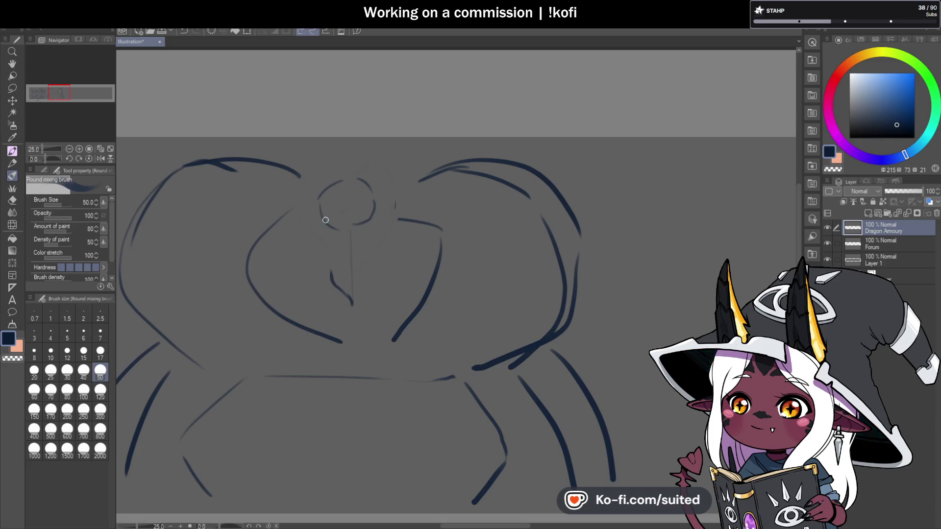
{"action": "left_click_drag", "start_coordinate": [313, 225], "coordinate": [314, 201]}
{"action": "left_click_drag", "start_coordinate": [353, 304], "coordinate": [368, 277]}
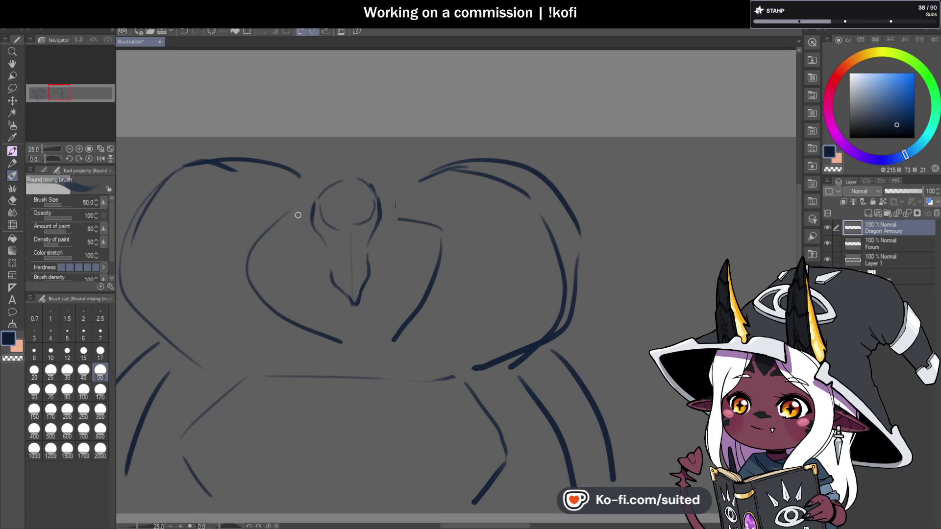
{"action": "mouse_move", "coordinate": [256, 243]}
{"action": "left_mouse_down"}
{"action": "mouse_move", "coordinate": [245, 266]}
{"action": "mouse_move", "coordinate": [299, 331]}
{"action": "left_mouse_up"}
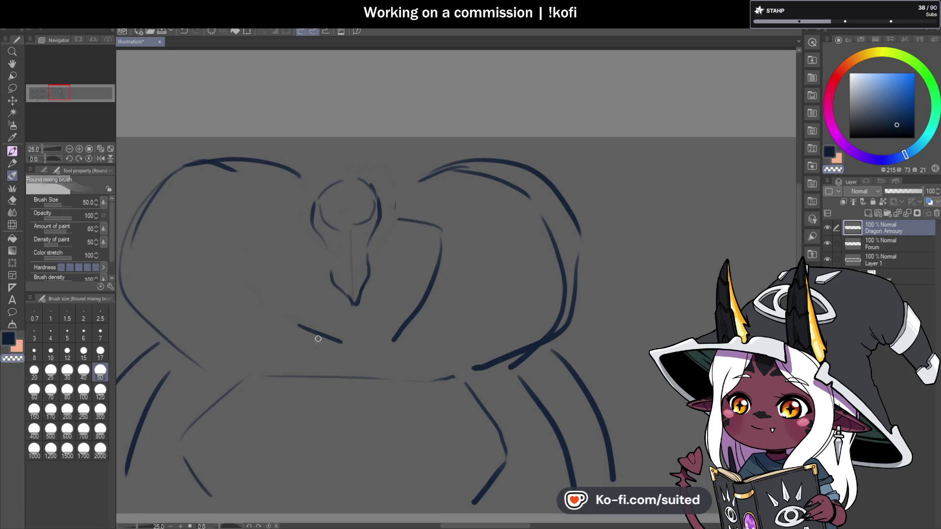
{"action": "left_click_drag", "start_coordinate": [398, 219], "coordinate": [439, 234]}
{"action": "left_click_drag", "start_coordinate": [429, 288], "coordinate": [434, 285]}
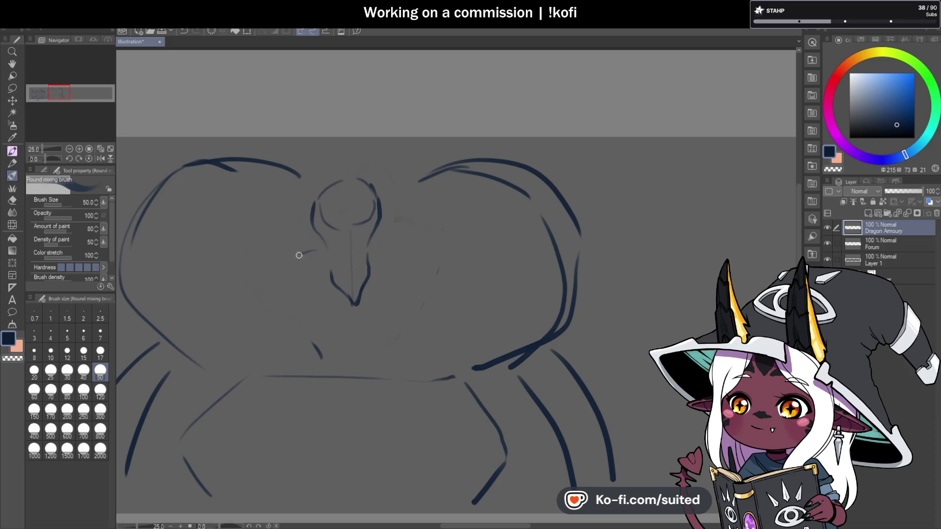
Sketch the side curves sweeping down left and right of the head.
{"action": "mouse_move", "coordinate": [303, 217]}
{"action": "left_mouse_down"}
{"action": "mouse_move", "coordinate": [248, 245]}
{"action": "mouse_move", "coordinate": [262, 279]}
{"action": "left_mouse_up"}
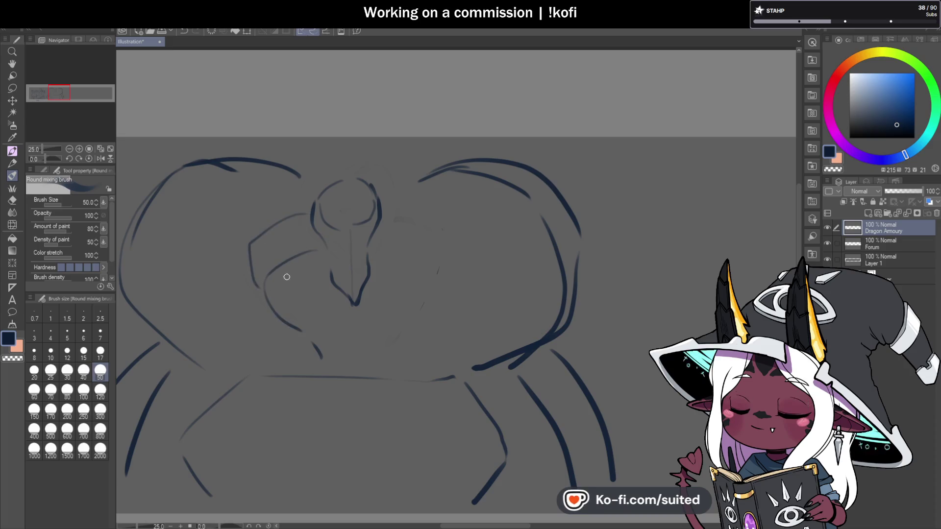
{"action": "left_click_drag", "start_coordinate": [376, 249], "coordinate": [414, 257]}
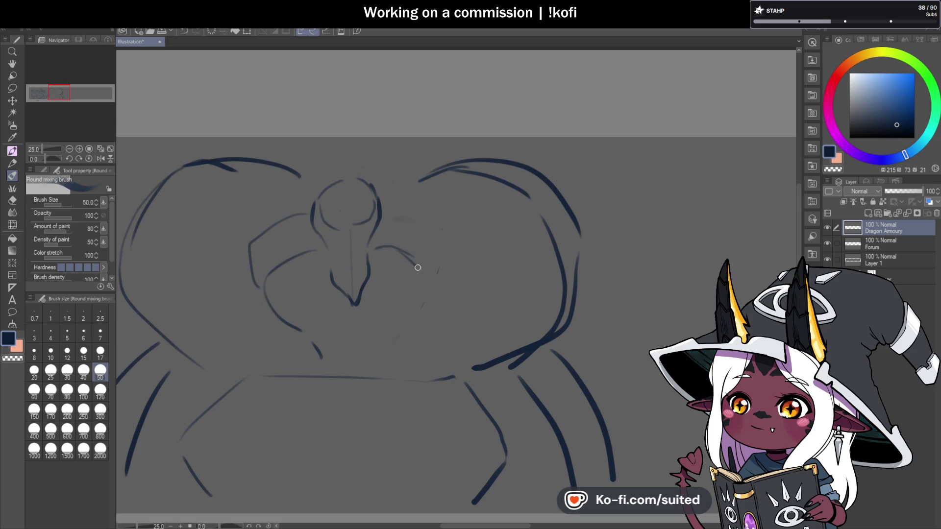
{"action": "left_click_drag", "start_coordinate": [441, 257], "coordinate": [438, 287]}
{"action": "left_click_drag", "start_coordinate": [267, 294], "coordinate": [328, 358]}
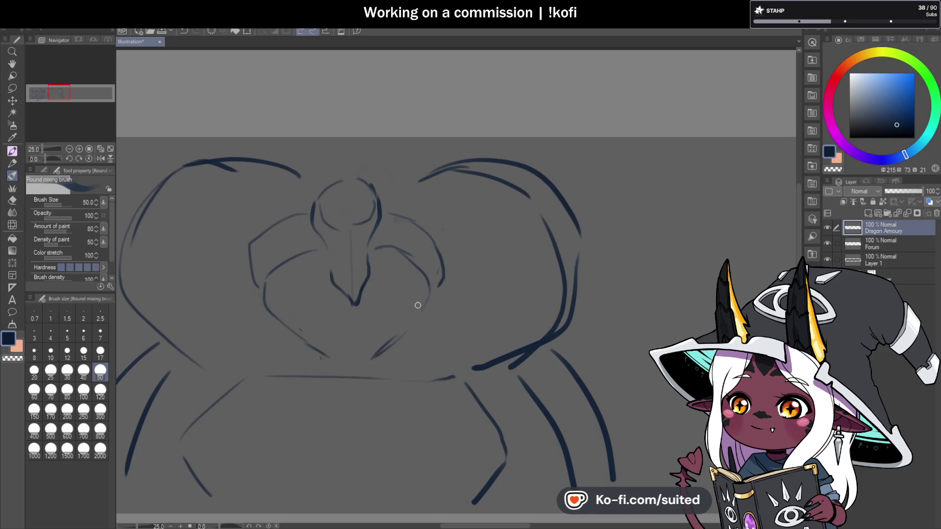
Add dark strokes running down from the head on the left and right.
{"action": "scroll", "coordinate": [420, 278], "scroll_direction": "down", "scroll_amount": 2}
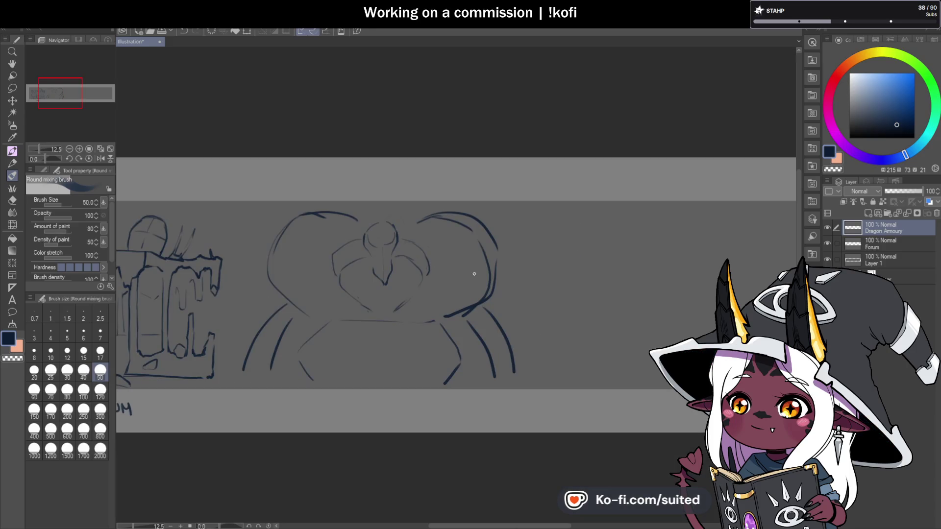
{"action": "scroll", "coordinate": [413, 260], "scroll_direction": "up", "scroll_amount": 3}
{"action": "mouse_move", "coordinate": [312, 226]}
{"action": "left_mouse_down"}
{"action": "mouse_move", "coordinate": [264, 262]}
{"action": "mouse_move", "coordinate": [269, 287]}
{"action": "left_mouse_up"}
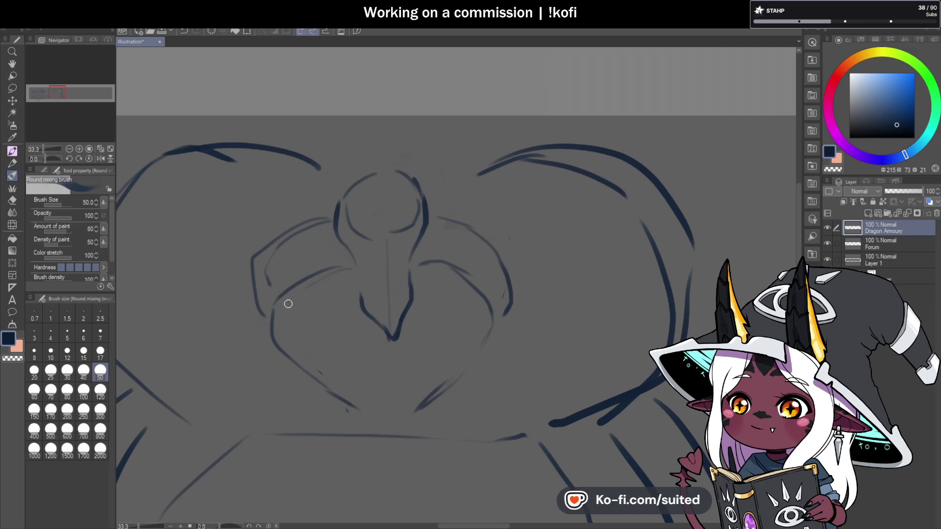
{"action": "left_click_drag", "start_coordinate": [325, 318], "coordinate": [329, 292]}
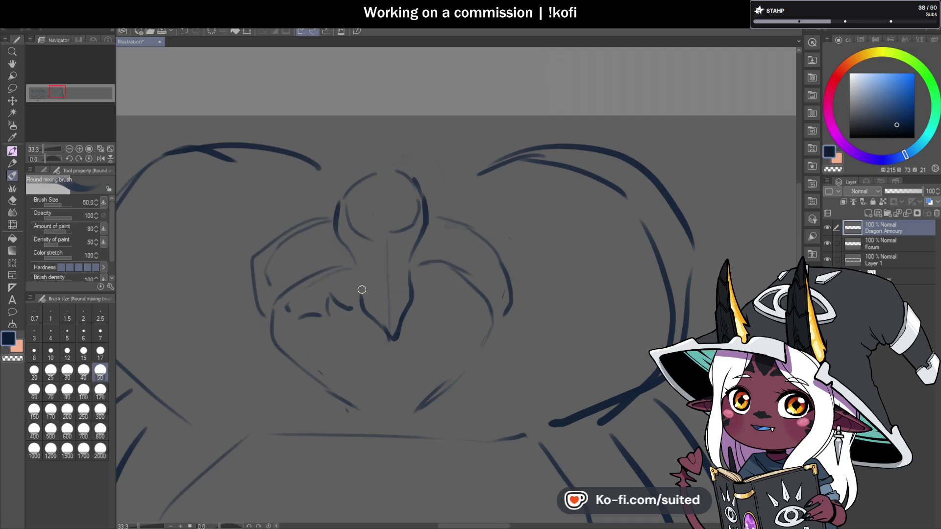
{"action": "mouse_move", "coordinate": [414, 269]}
{"action": "left_mouse_down"}
{"action": "mouse_move", "coordinate": [451, 273]}
{"action": "mouse_move", "coordinate": [477, 320]}
{"action": "mouse_move", "coordinate": [454, 321]}
{"action": "left_mouse_up"}
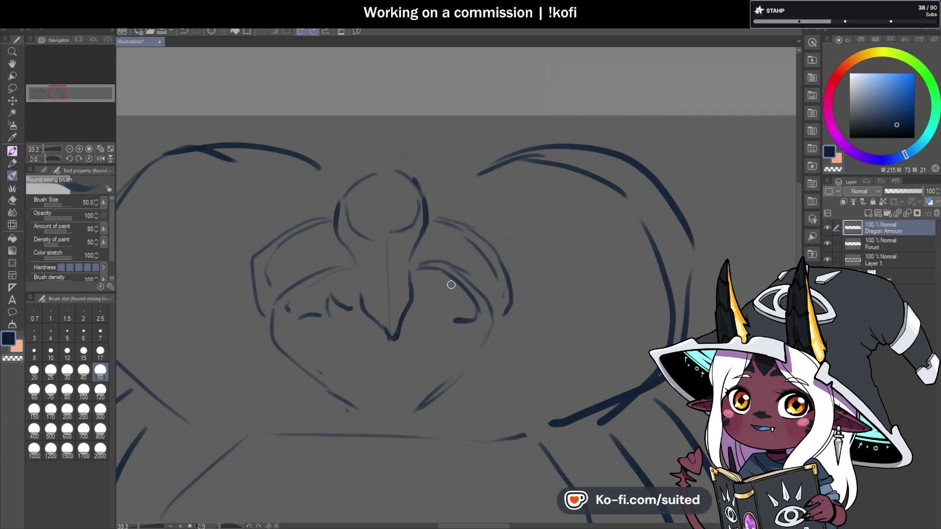
Erase stray strokes below the head, then redraw the left side and right bracket.
{"action": "key", "text": "c"}
{"action": "mouse_move", "coordinate": [323, 300]}
{"action": "left_mouse_down"}
{"action": "mouse_move", "coordinate": [338, 294]}
{"action": "mouse_move", "coordinate": [353, 307]}
{"action": "left_mouse_up"}
{"action": "left_click_drag", "start_coordinate": [344, 268], "coordinate": [319, 269]}
{"action": "key", "text": "c"}
{"action": "mouse_move", "coordinate": [273, 304]}
{"action": "left_mouse_down"}
{"action": "mouse_move", "coordinate": [312, 255]}
{"action": "mouse_move", "coordinate": [293, 285]}
{"action": "mouse_move", "coordinate": [296, 315]}
{"action": "mouse_move", "coordinate": [319, 309]}
{"action": "mouse_move", "coordinate": [342, 264]}
{"action": "mouse_move", "coordinate": [356, 292]}
{"action": "left_mouse_up"}
{"action": "left_click_drag", "start_coordinate": [457, 268], "coordinate": [471, 298]}
{"action": "key", "text": "ctrl+z"}
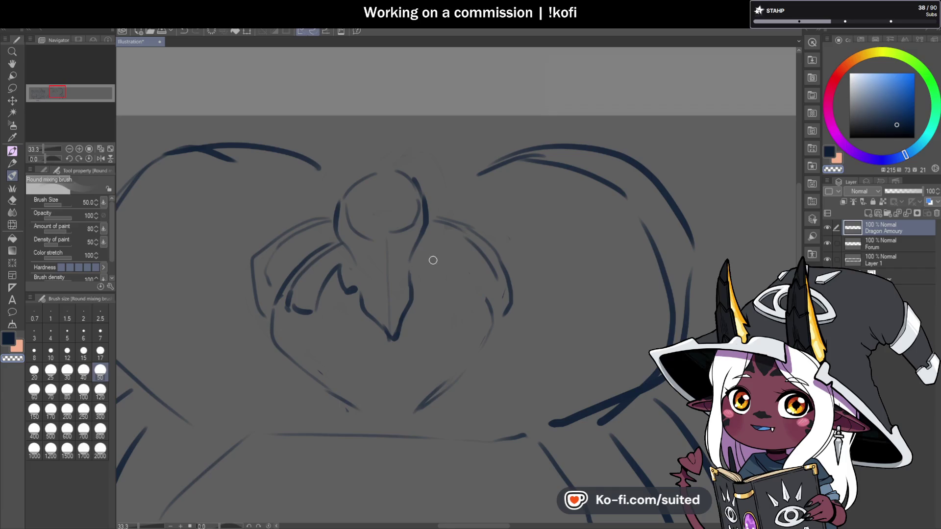
{"action": "mouse_move", "coordinate": [485, 300]}
{"action": "left_mouse_down"}
{"action": "mouse_move", "coordinate": [420, 243]}
{"action": "mouse_move", "coordinate": [465, 302]}
{"action": "left_mouse_up"}
Erase and redraw the upper right bracket line in dark navy.
{"action": "key", "text": "c"}
{"action": "left_click_drag", "start_coordinate": [418, 242], "coordinate": [447, 273]}
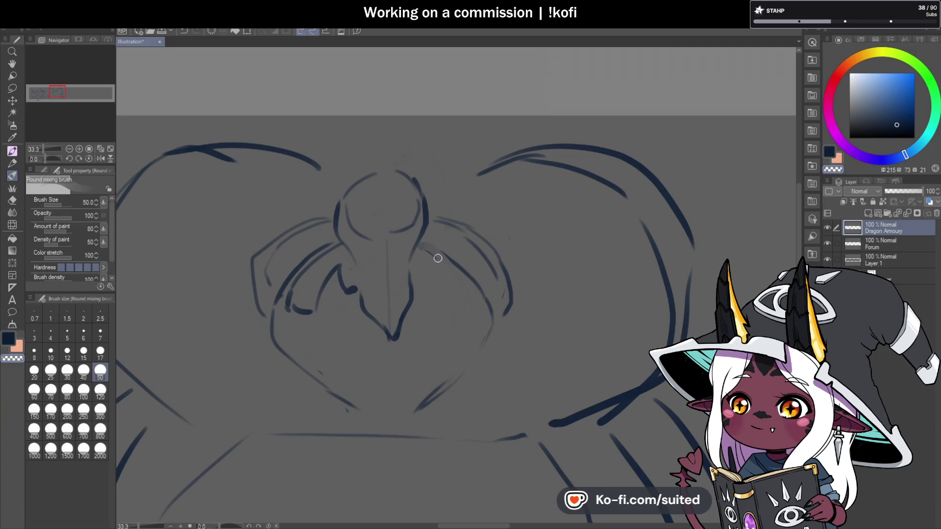
{"action": "key", "text": "c"}
{"action": "left_click_drag", "start_coordinate": [419, 243], "coordinate": [462, 281]}
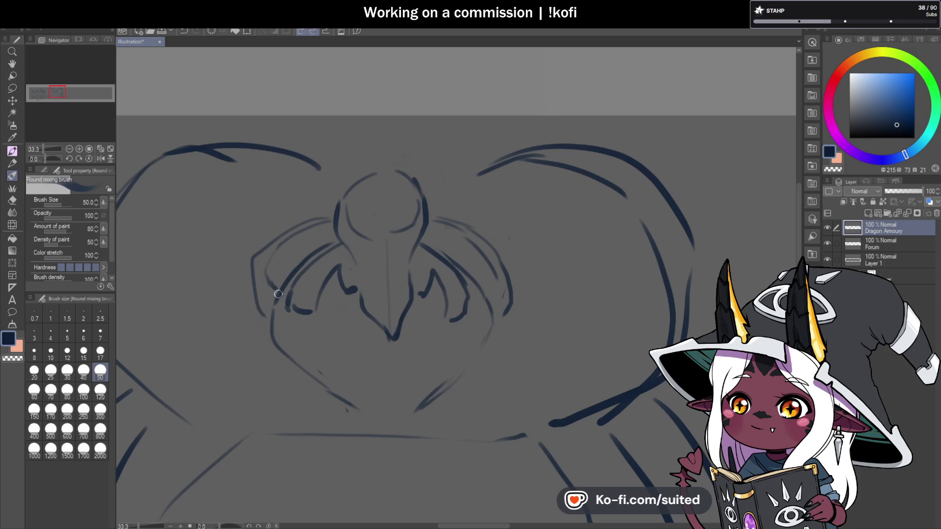
Clear faint guide lines around both brackets and trace them with dark strokes.
{"action": "key", "text": "c"}
{"action": "mouse_move", "coordinate": [279, 296]}
{"action": "left_mouse_down"}
{"action": "mouse_move", "coordinate": [273, 321]}
{"action": "mouse_move", "coordinate": [255, 272]}
{"action": "mouse_move", "coordinate": [295, 363]}
{"action": "left_mouse_up"}
{"action": "key", "text": "c"}
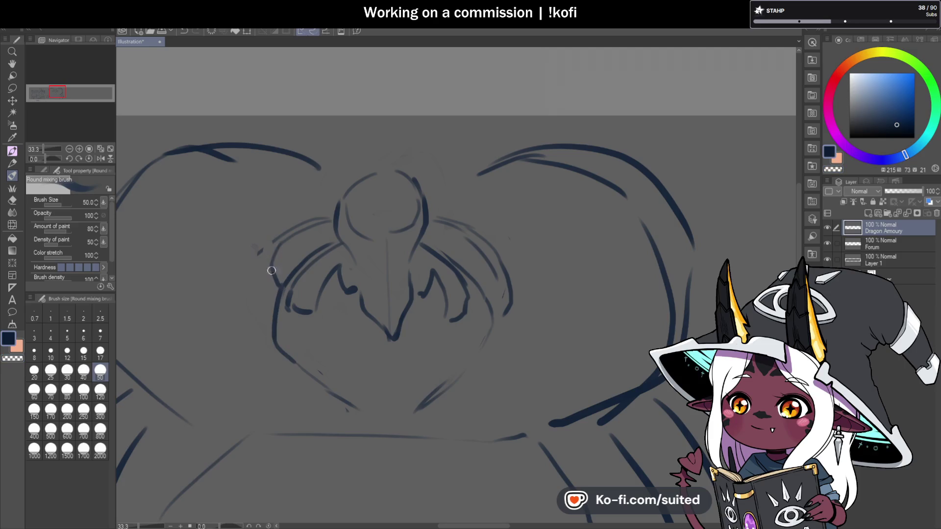
{"action": "left_click_drag", "start_coordinate": [260, 277], "coordinate": [276, 304]}
{"action": "key", "text": "c"}
{"action": "mouse_move", "coordinate": [490, 266]}
{"action": "left_mouse_down"}
{"action": "mouse_move", "coordinate": [510, 319]}
{"action": "mouse_move", "coordinate": [509, 278]}
{"action": "left_mouse_up"}
{"action": "key", "text": "c"}
{"action": "mouse_move", "coordinate": [486, 240]}
{"action": "left_mouse_down"}
{"action": "mouse_move", "coordinate": [492, 300]}
{"action": "mouse_move", "coordinate": [475, 316]}
{"action": "mouse_move", "coordinate": [457, 303]}
{"action": "mouse_move", "coordinate": [469, 309]}
{"action": "left_mouse_up"}
{"action": "mouse_move", "coordinate": [312, 306]}
{"action": "left_mouse_down"}
{"action": "mouse_move", "coordinate": [292, 294]}
{"action": "mouse_move", "coordinate": [296, 308]}
{"action": "mouse_move", "coordinate": [315, 312]}
{"action": "left_mouse_up"}
{"action": "key", "text": "c"}
{"action": "key", "text": "c"}
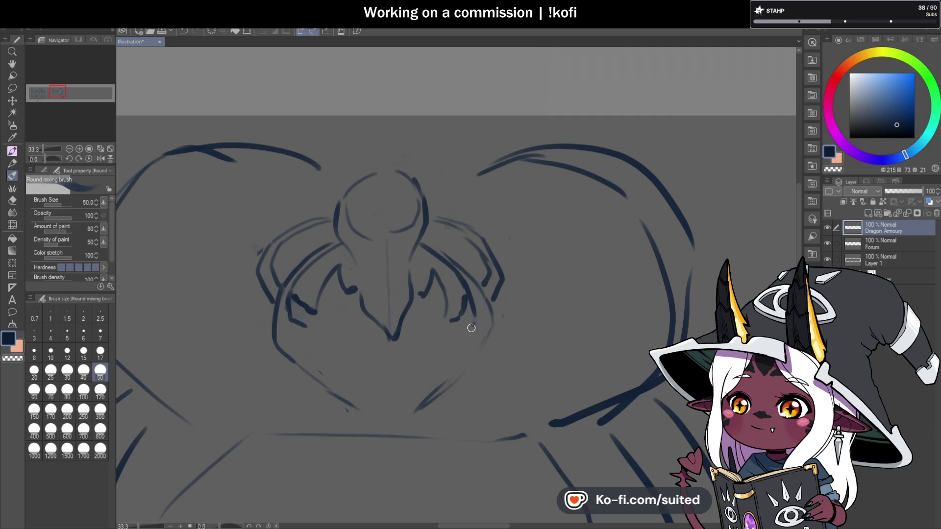
{"action": "scroll", "coordinate": [418, 247], "scroll_direction": "down", "scroll_amount": 2}
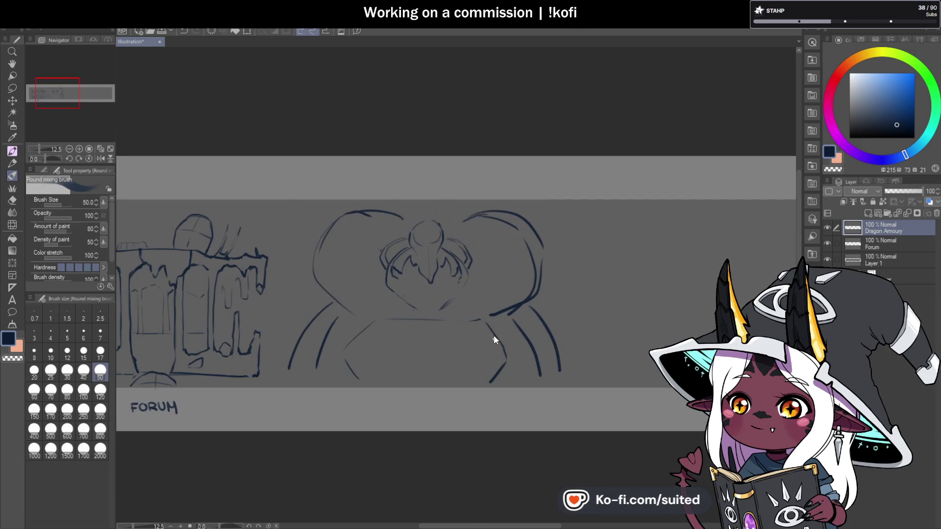
Draw neck ridges on both sides of the dragon's neck and save.
{"action": "scroll", "coordinate": [542, 261], "scroll_direction": "up", "scroll_amount": 1}
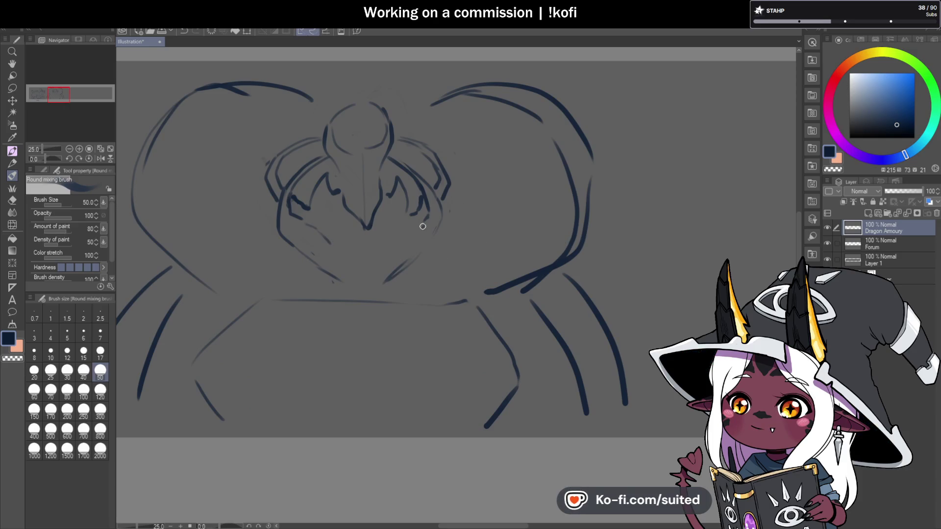
{"action": "left_click_drag", "start_coordinate": [287, 264], "coordinate": [330, 279]}
{"action": "mouse_move", "coordinate": [397, 275]}
{"action": "left_mouse_down"}
{"action": "mouse_move", "coordinate": [441, 254]}
{"action": "mouse_move", "coordinate": [414, 261]}
{"action": "left_mouse_up"}
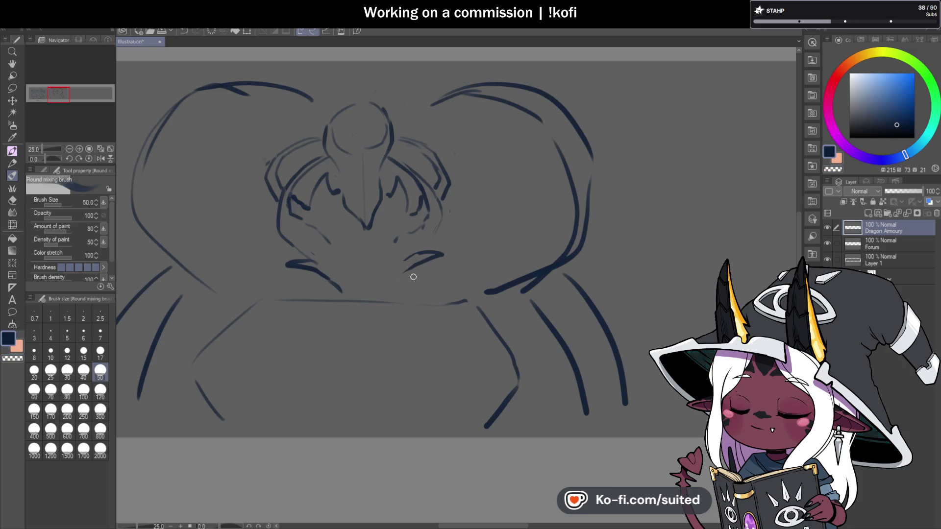
{"action": "left_click_drag", "start_coordinate": [395, 280], "coordinate": [388, 293]}
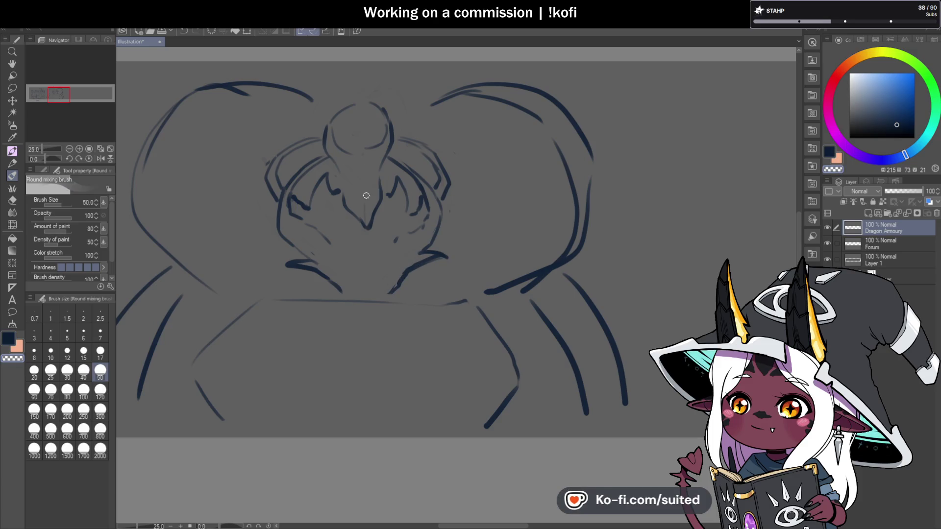
{"action": "key", "text": "ctrl+s"}
Add faint strokes below the head circle and a centre line down the face.
{"action": "left_click_drag", "start_coordinate": [349, 157], "coordinate": [386, 141]}
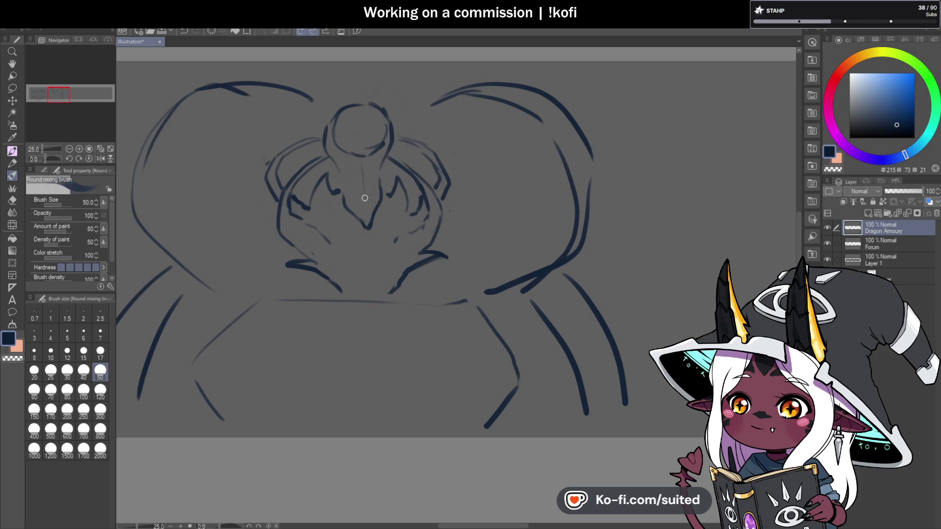
{"action": "left_click_drag", "start_coordinate": [362, 160], "coordinate": [364, 205]}
{"action": "scroll", "coordinate": [389, 283], "scroll_direction": "down", "scroll_amount": 6}
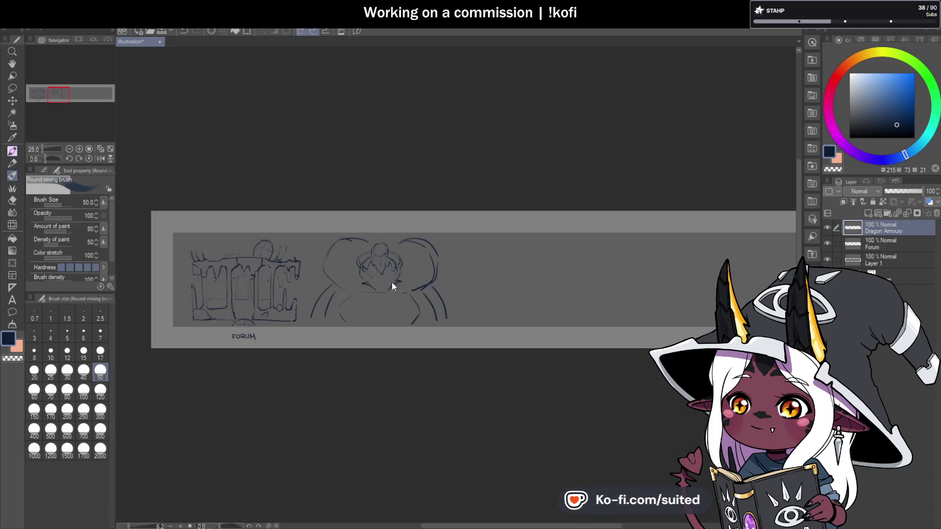
{"action": "scroll", "coordinate": [381, 295], "scroll_direction": "up", "scroll_amount": 6}
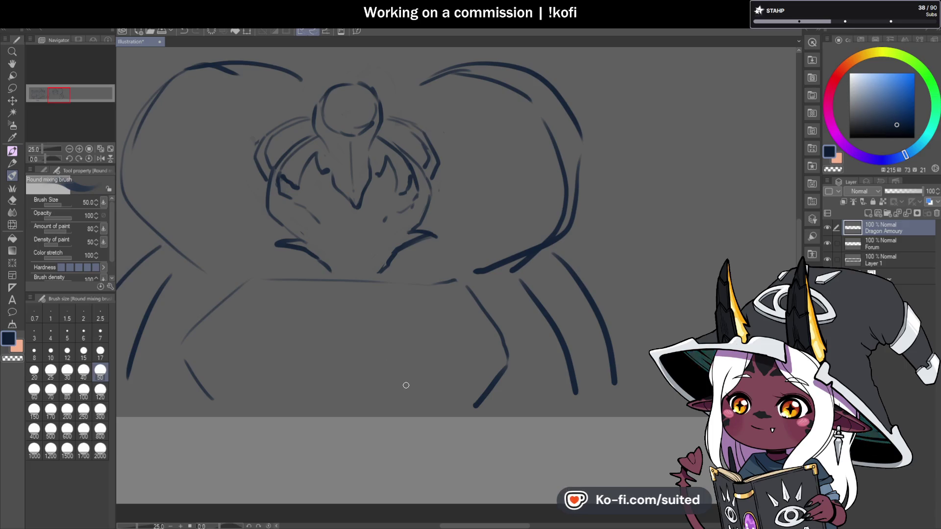
{"action": "scroll", "coordinate": [403, 325], "scroll_direction": "down", "scroll_amount": 2}
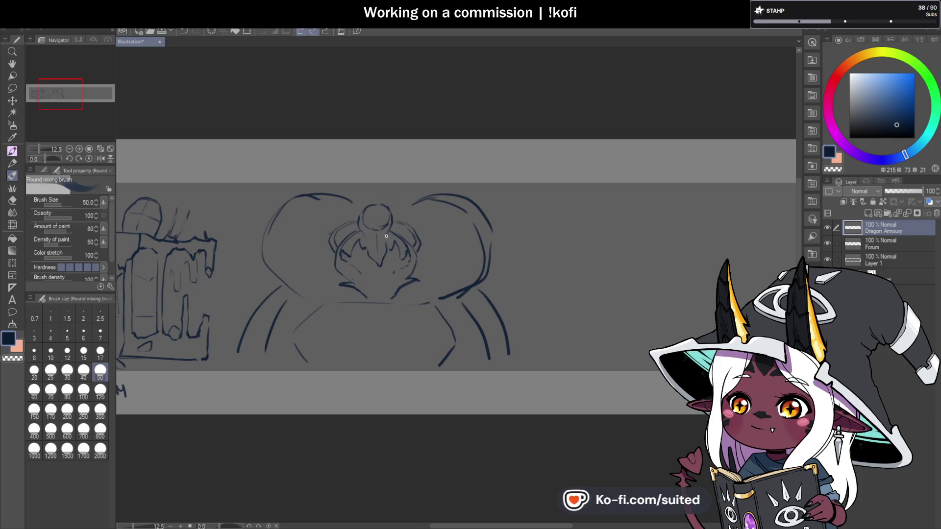
{"action": "scroll", "coordinate": [394, 281], "scroll_direction": "up", "scroll_amount": 2}
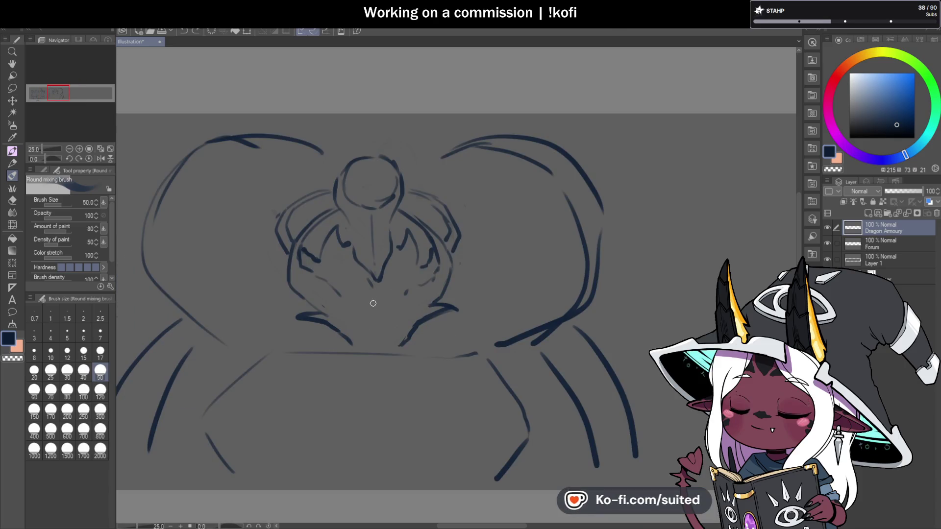
{"action": "scroll", "coordinate": [372, 286], "scroll_direction": "down", "scroll_amount": 5}
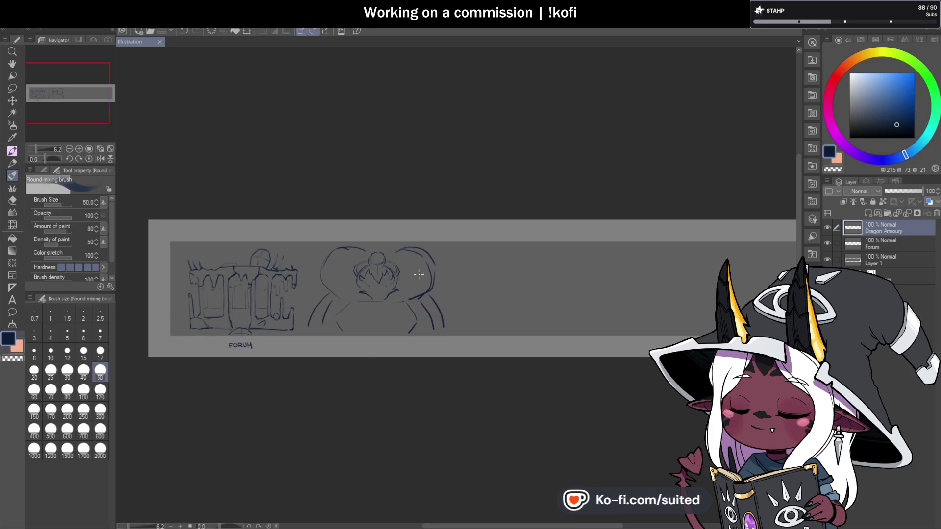
{"action": "scroll", "coordinate": [448, 307], "scroll_direction": "up", "scroll_amount": 2}
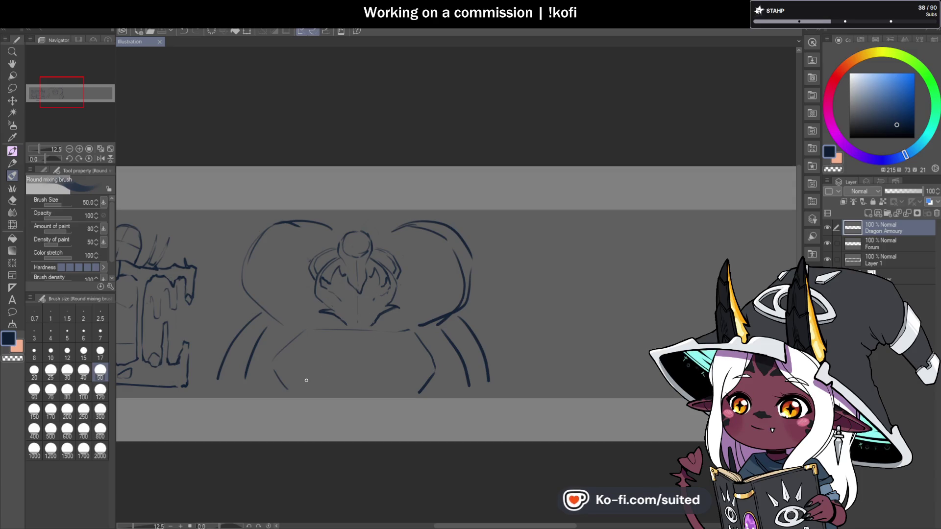
Sketch the base's left edge, top edge and right side beneath the head.
{"action": "left_click_drag", "start_coordinate": [299, 380], "coordinate": [338, 359]}
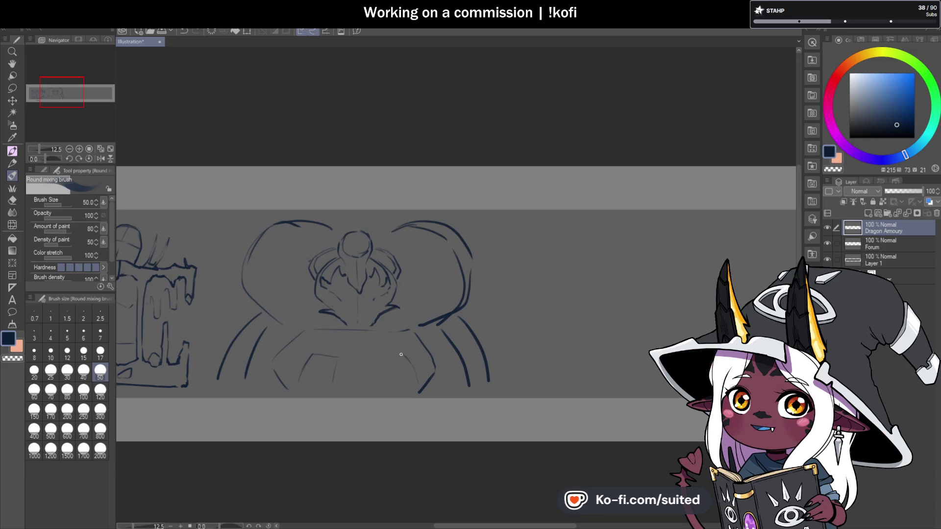
{"action": "left_click_drag", "start_coordinate": [340, 357], "coordinate": [388, 354]}
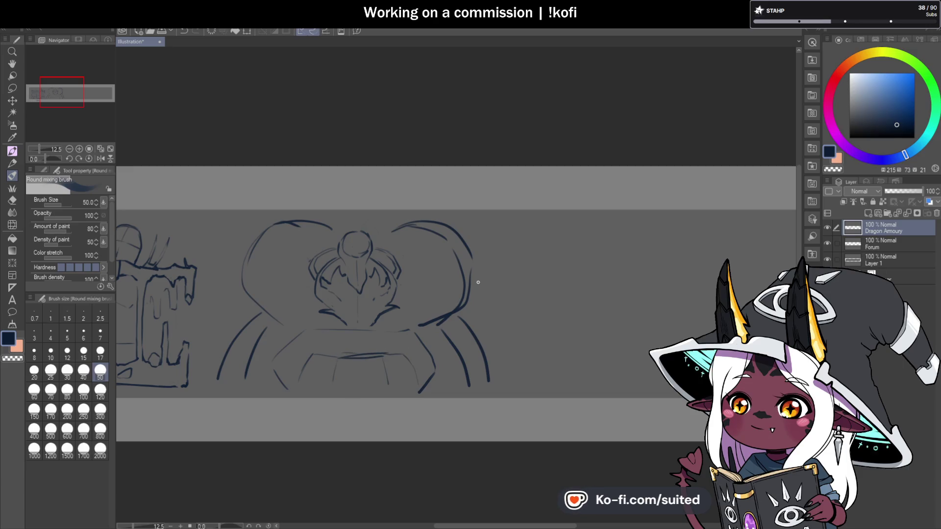
{"action": "key", "text": "c"}
{"action": "left_click_drag", "start_coordinate": [381, 353], "coordinate": [340, 361]}
{"action": "key", "text": "c"}
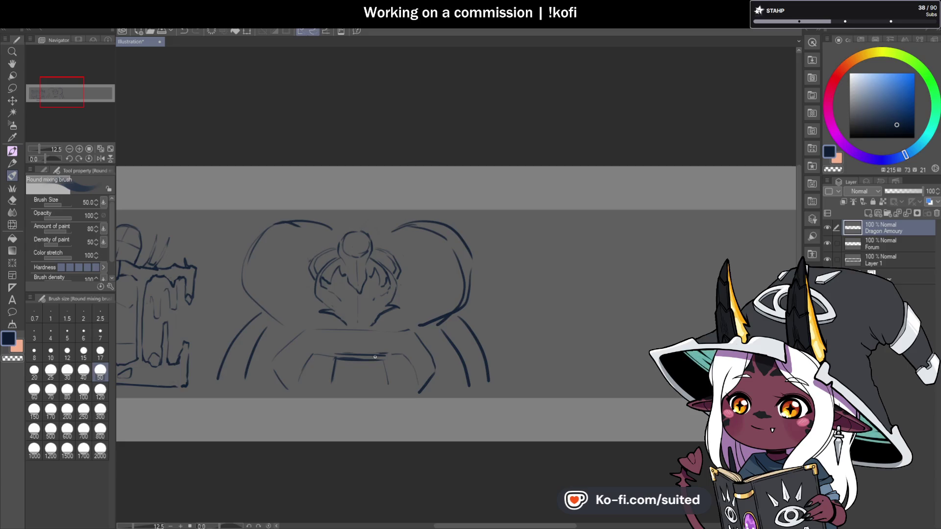
{"action": "scroll", "coordinate": [335, 382], "scroll_direction": "up", "scroll_amount": 2}
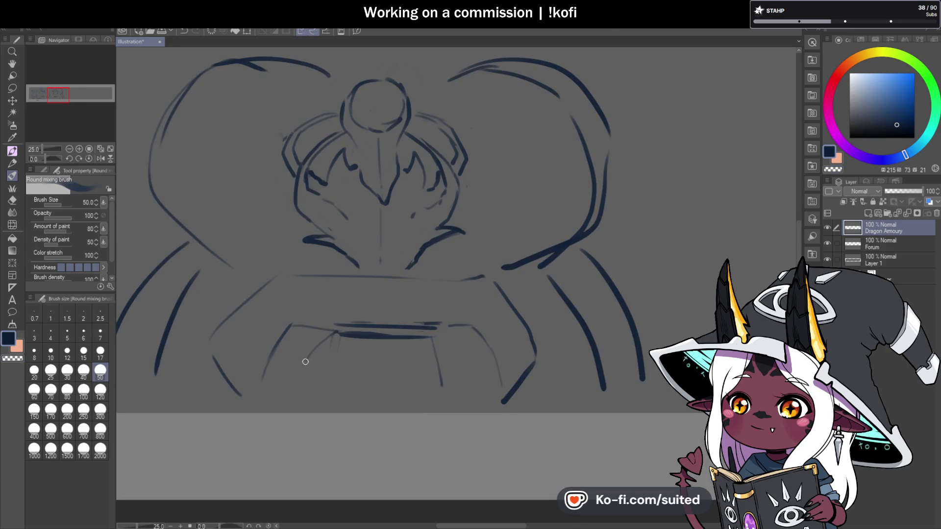
{"action": "left_click_drag", "start_coordinate": [439, 340], "coordinate": [457, 383]}
{"action": "left_click_drag", "start_coordinate": [441, 346], "coordinate": [466, 387]}
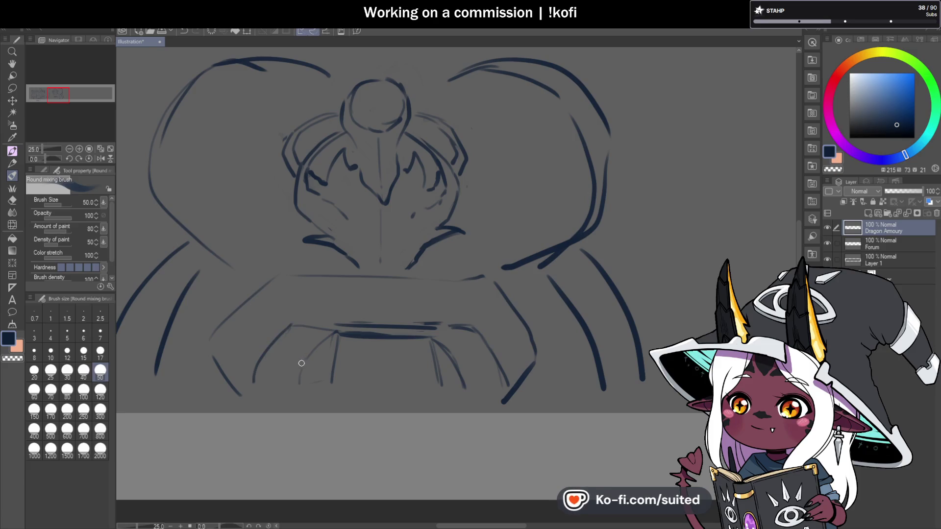
Draw the base's bottom edge and outline a rounded dome above the base.
{"action": "left_click_drag", "start_coordinate": [256, 383], "coordinate": [298, 384]}
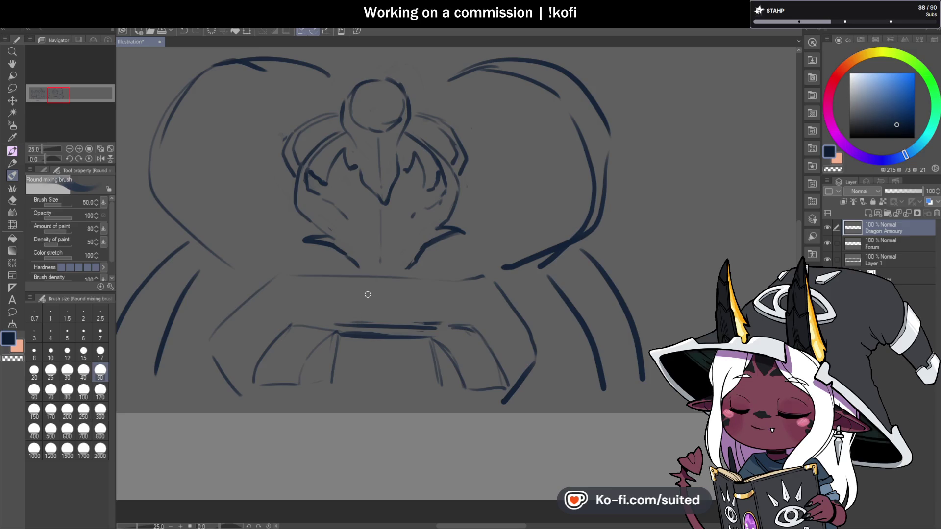
{"action": "left_click_drag", "start_coordinate": [346, 277], "coordinate": [324, 306]}
{"action": "mouse_move", "coordinate": [417, 277]}
{"action": "left_mouse_down"}
{"action": "mouse_move", "coordinate": [439, 316]}
{"action": "mouse_move", "coordinate": [352, 276]}
{"action": "left_mouse_up"}
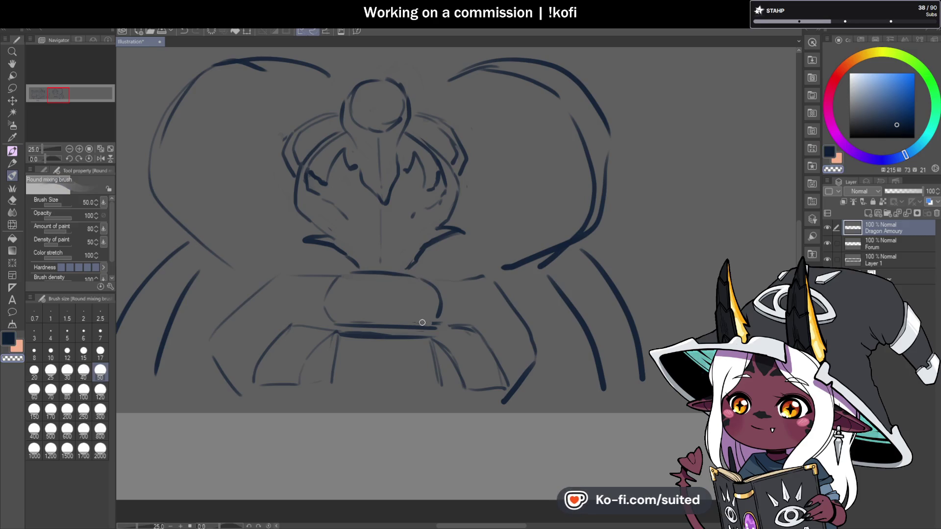
{"action": "left_click_drag", "start_coordinate": [307, 388], "coordinate": [335, 373]}
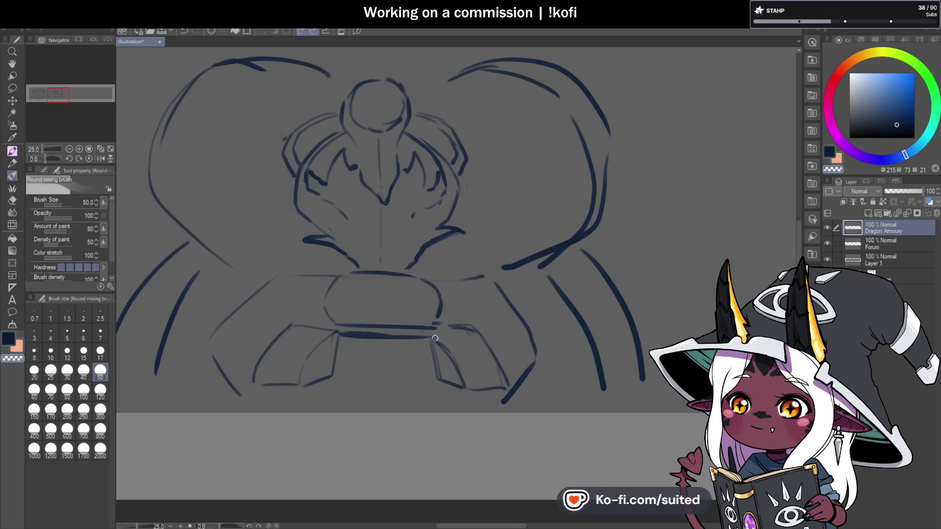
Save the illustration with Ctrl+S.
{"action": "key", "text": "ctrl+s"}
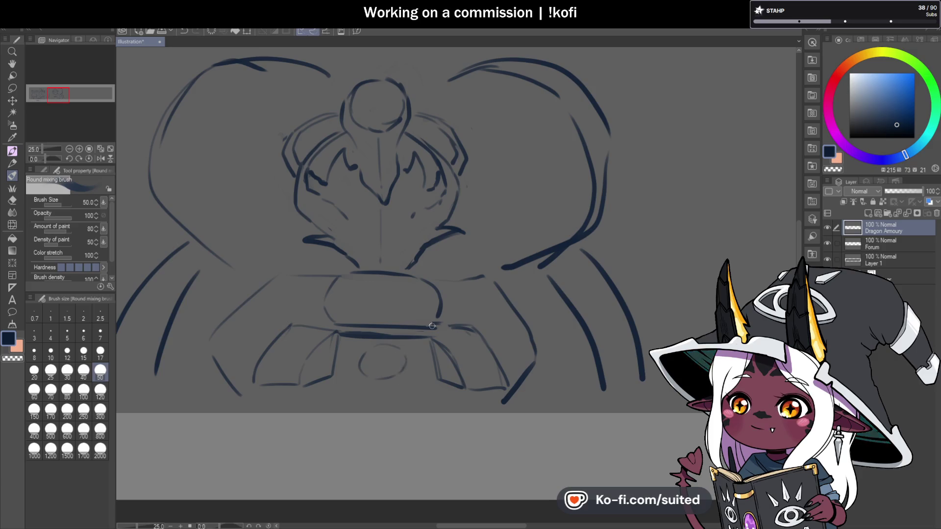
{"action": "scroll", "coordinate": [428, 315], "scroll_direction": "down", "scroll_amount": 3}
{"action": "scroll", "coordinate": [427, 315], "scroll_direction": "down", "scroll_amount": 1}
{"action": "scroll", "coordinate": [403, 334], "scroll_direction": "up", "scroll_amount": 3}
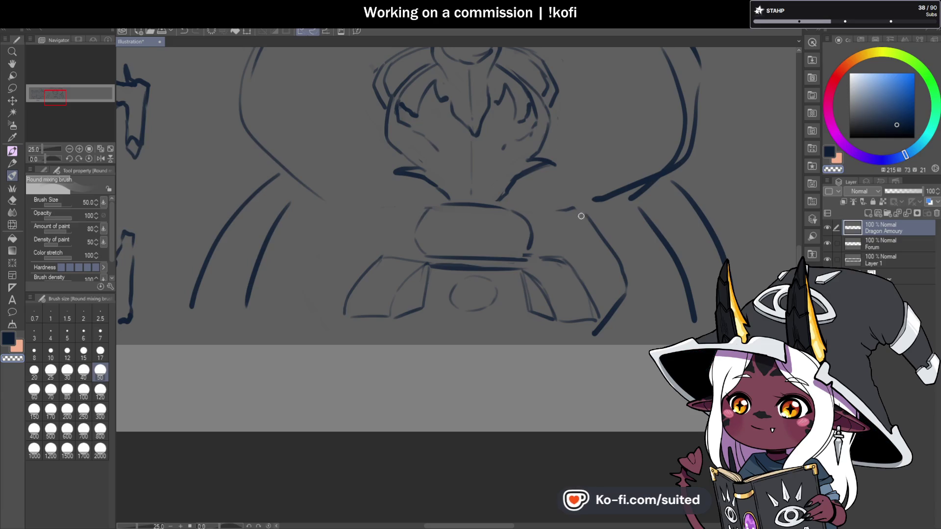
Erase the stray dark stroke on the right and add a short stroke to the base.
{"action": "mouse_move", "coordinate": [593, 226]}
{"action": "left_mouse_down"}
{"action": "mouse_move", "coordinate": [615, 267]}
{"action": "mouse_move", "coordinate": [602, 325]}
{"action": "left_mouse_up"}
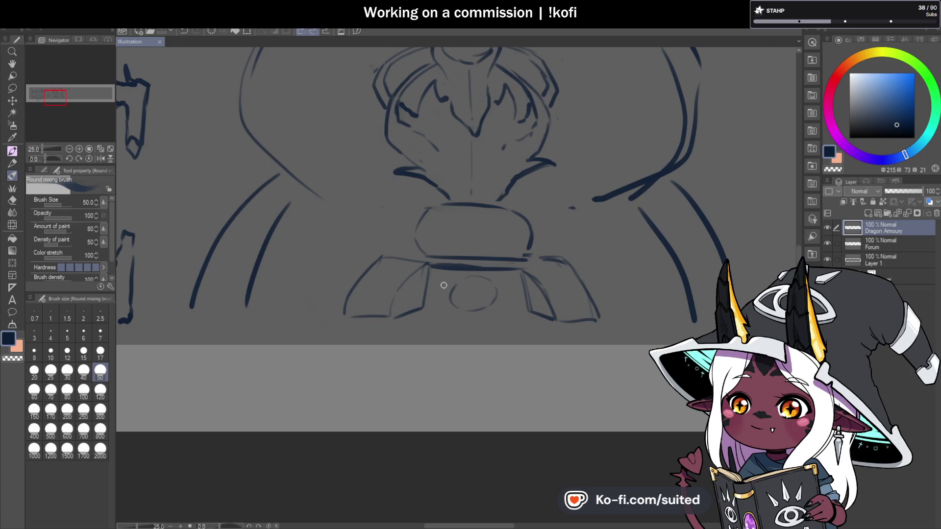
{"action": "scroll", "coordinate": [444, 286], "scroll_direction": "up", "scroll_amount": 1}
{"action": "left_click_drag", "start_coordinate": [387, 309], "coordinate": [383, 323]}
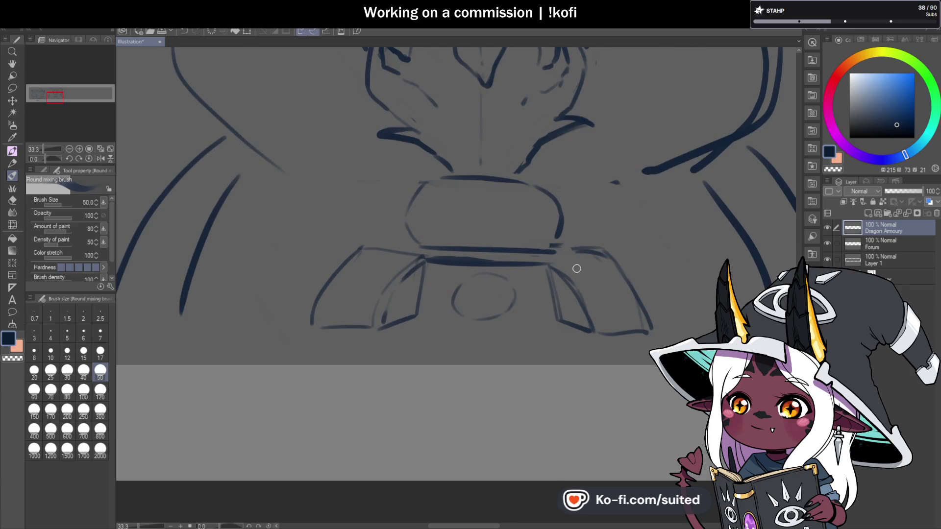
Re-stroke the right flap and add horizontal band lines across it.
{"action": "left_click_drag", "start_coordinate": [552, 262], "coordinate": [544, 290]}
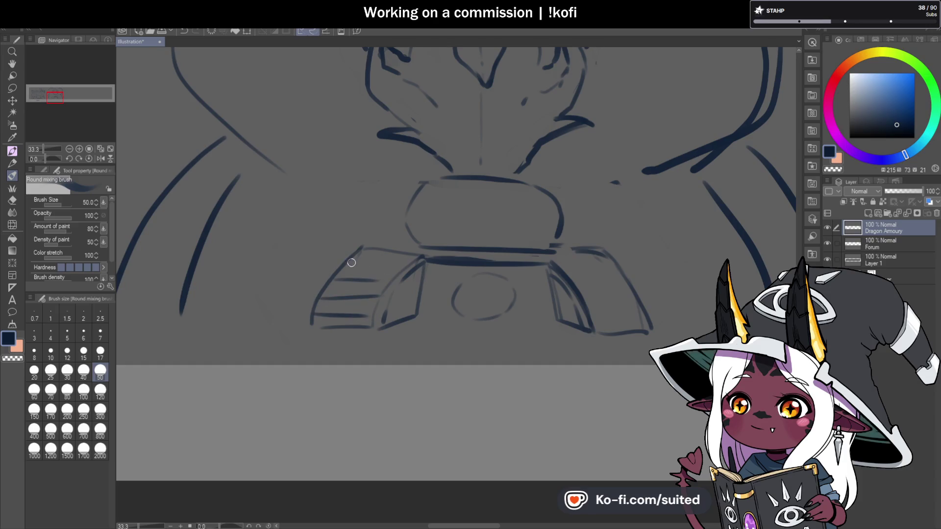
{"action": "scroll", "coordinate": [420, 273], "scroll_direction": "right", "scroll_amount": 2}
{"action": "mouse_move", "coordinate": [539, 290]}
{"action": "left_mouse_down"}
{"action": "mouse_move", "coordinate": [583, 288]}
{"action": "mouse_move", "coordinate": [596, 312]}
{"action": "left_mouse_up"}
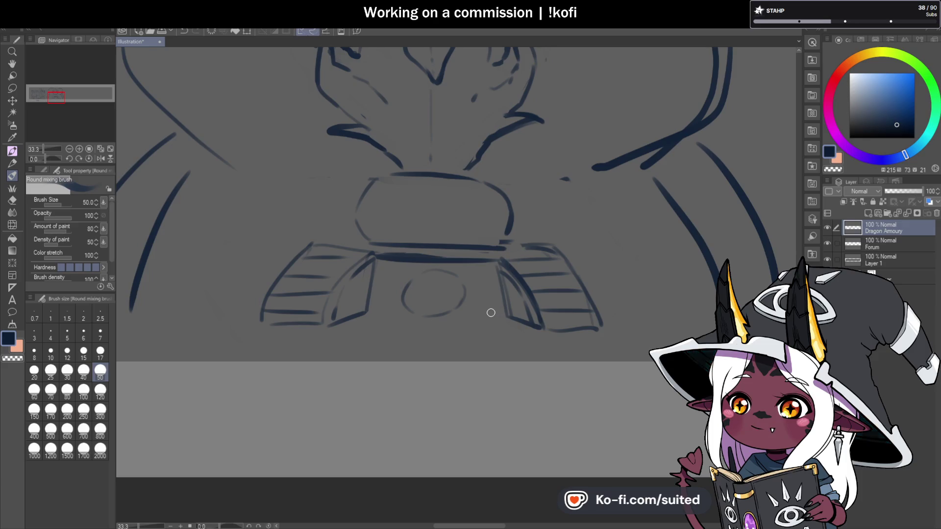
{"action": "scroll", "coordinate": [464, 325], "scroll_direction": "down", "scroll_amount": 1}
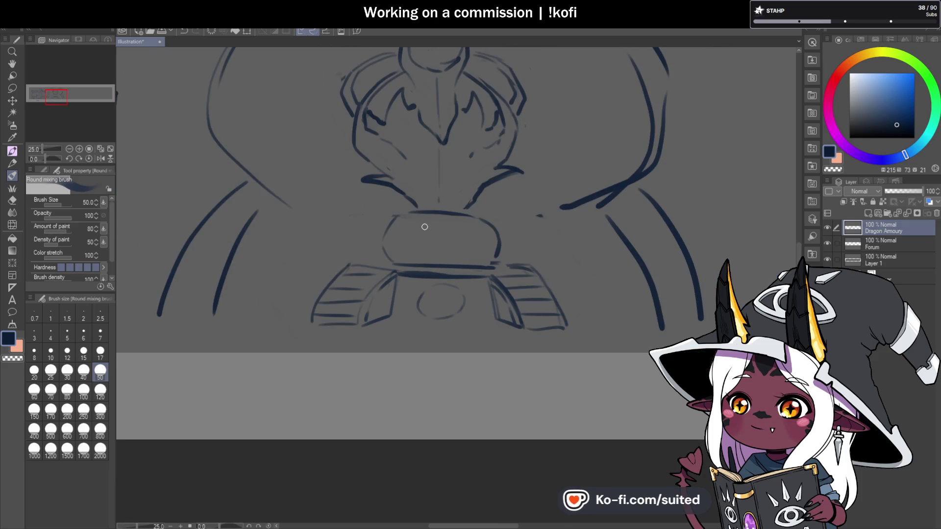
{"action": "scroll", "coordinate": [424, 226], "scroll_direction": "up", "scroll_amount": 1}
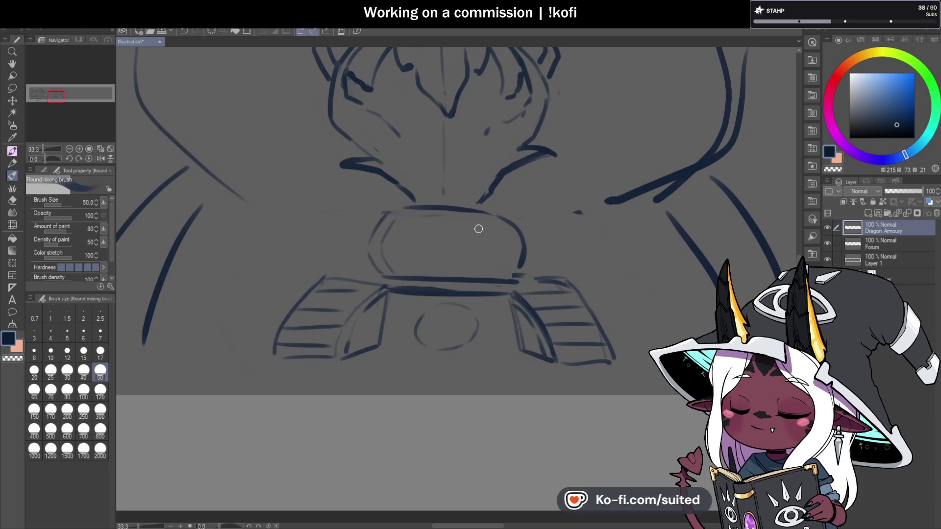
{"action": "scroll", "coordinate": [500, 258], "scroll_direction": "down", "scroll_amount": 1}
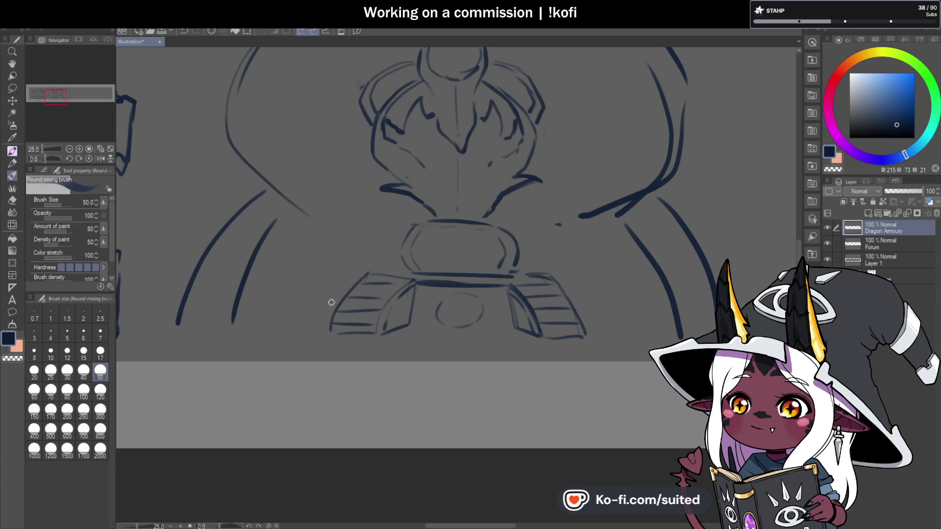
Sketch arching arm and gauntlet outlines on both sides of the block, with a detail line.
{"action": "left_click_drag", "start_coordinate": [338, 250], "coordinate": [406, 215]}
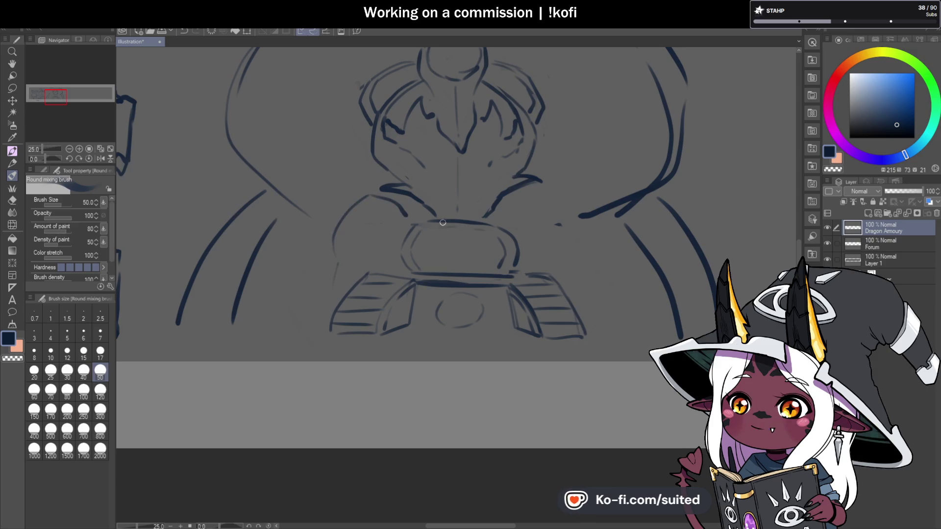
{"action": "left_click_drag", "start_coordinate": [520, 223], "coordinate": [551, 201]}
{"action": "left_click_drag", "start_coordinate": [591, 225], "coordinate": [586, 310]}
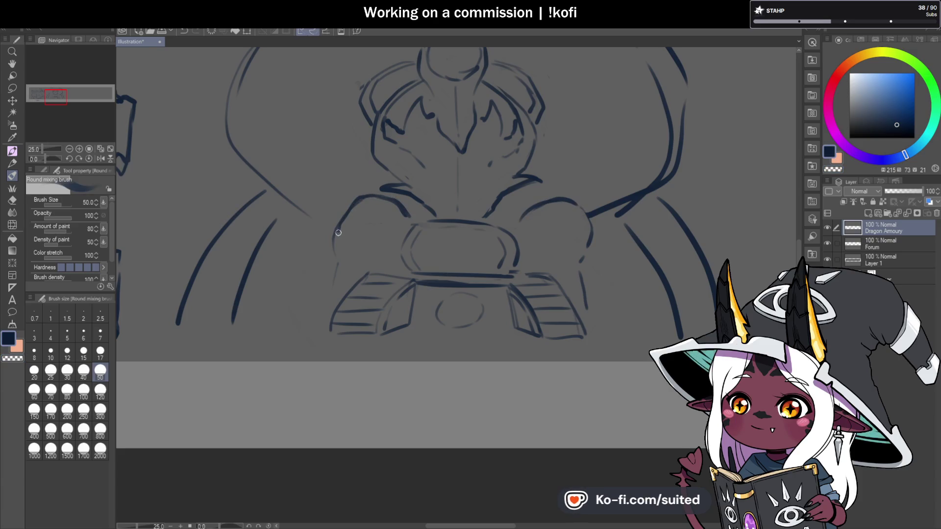
{"action": "mouse_move", "coordinate": [352, 249]}
{"action": "left_mouse_down"}
{"action": "mouse_move", "coordinate": [343, 256]}
{"action": "mouse_move", "coordinate": [385, 255]}
{"action": "mouse_move", "coordinate": [372, 212]}
{"action": "left_mouse_up"}
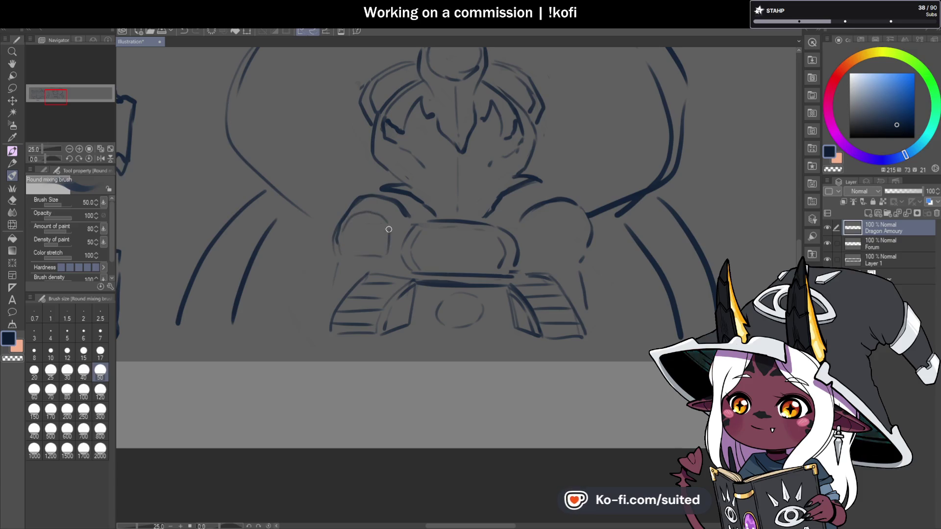
{"action": "scroll", "coordinate": [383, 232], "scroll_direction": "down", "scroll_amount": 3}
{"action": "scroll", "coordinate": [426, 243], "scroll_direction": "up", "scroll_amount": 3}
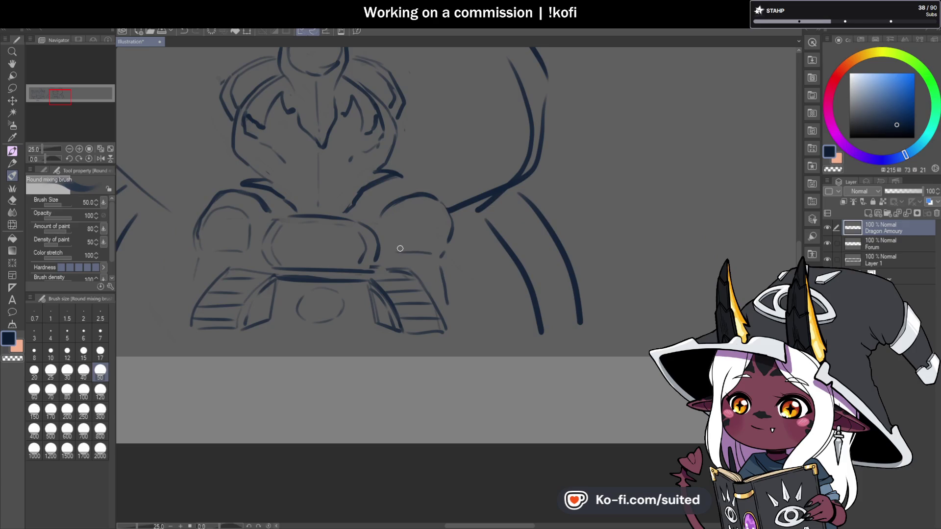
{"action": "mouse_move", "coordinate": [431, 208]}
{"action": "left_mouse_down"}
{"action": "mouse_move", "coordinate": [397, 216]}
{"action": "mouse_move", "coordinate": [402, 245]}
{"action": "left_mouse_up"}
{"action": "scroll", "coordinate": [567, 245], "scroll_direction": "down", "scroll_amount": 2}
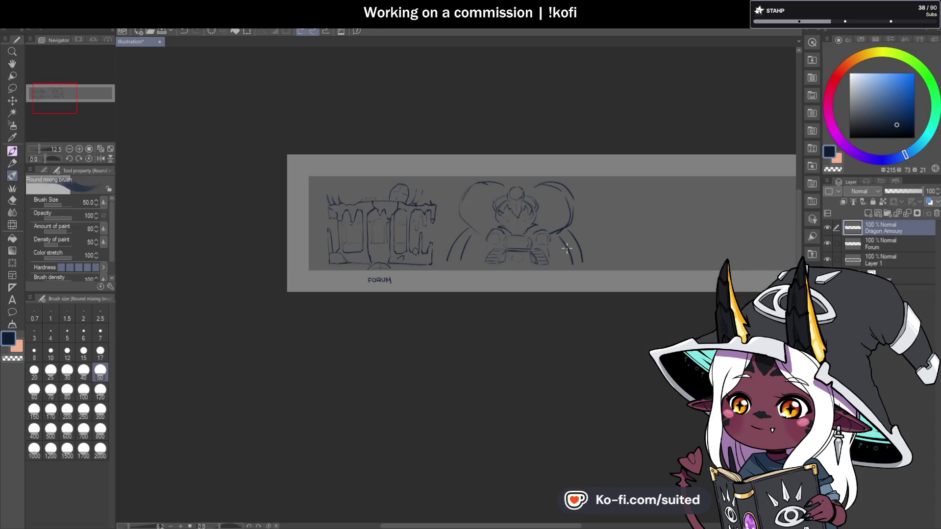
Blend away the right wing lines and the small stray mark with transparent colour.
{"action": "scroll", "coordinate": [533, 279], "scroll_direction": "up", "scroll_amount": 2}
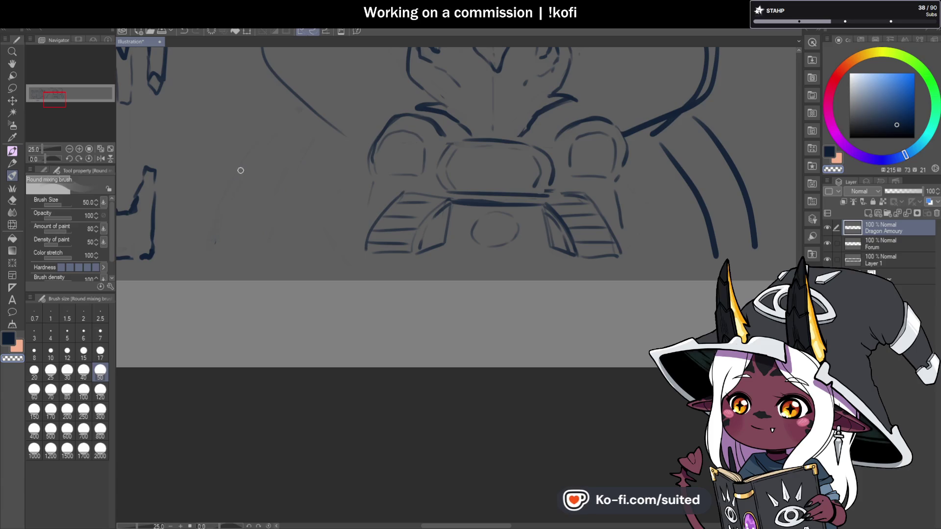
{"action": "scroll", "coordinate": [236, 260], "scroll_direction": "down", "scroll_amount": 1}
{"action": "scroll", "coordinate": [433, 217], "scroll_direction": "up", "scroll_amount": 1}
{"action": "left_click_drag", "start_coordinate": [375, 167], "coordinate": [425, 265]}
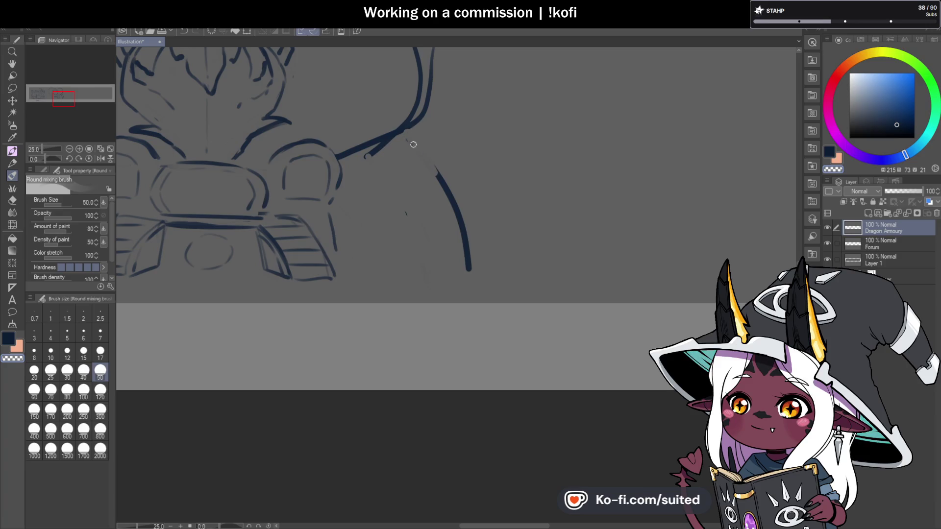
{"action": "left_click_drag", "start_coordinate": [437, 168], "coordinate": [470, 273]}
{"action": "left_click_drag", "start_coordinate": [361, 164], "coordinate": [394, 142]}
{"action": "scroll", "coordinate": [490, 176], "scroll_direction": "down", "scroll_amount": 3}
{"action": "scroll", "coordinate": [314, 187], "scroll_direction": "up", "scroll_amount": 3}
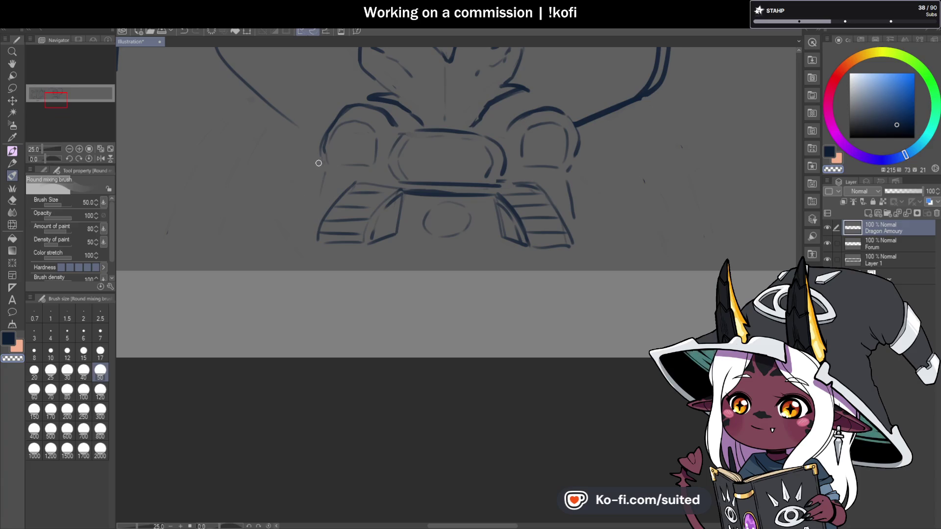
Restore the dark colour and draw a spiky outline down the left side of the base.
{"action": "key", "text": "c"}
{"action": "left_click_drag", "start_coordinate": [329, 264], "coordinate": [284, 233]}
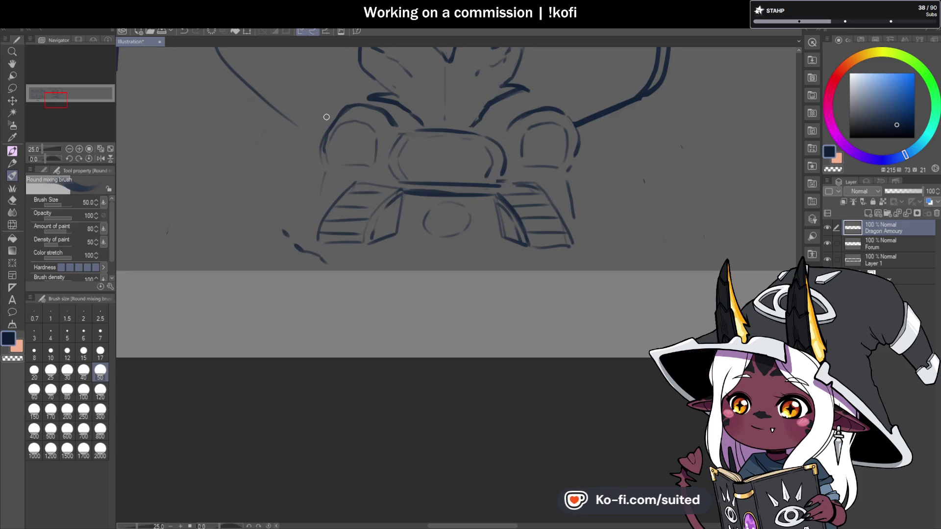
{"action": "left_click_drag", "start_coordinate": [268, 158], "coordinate": [273, 145]}
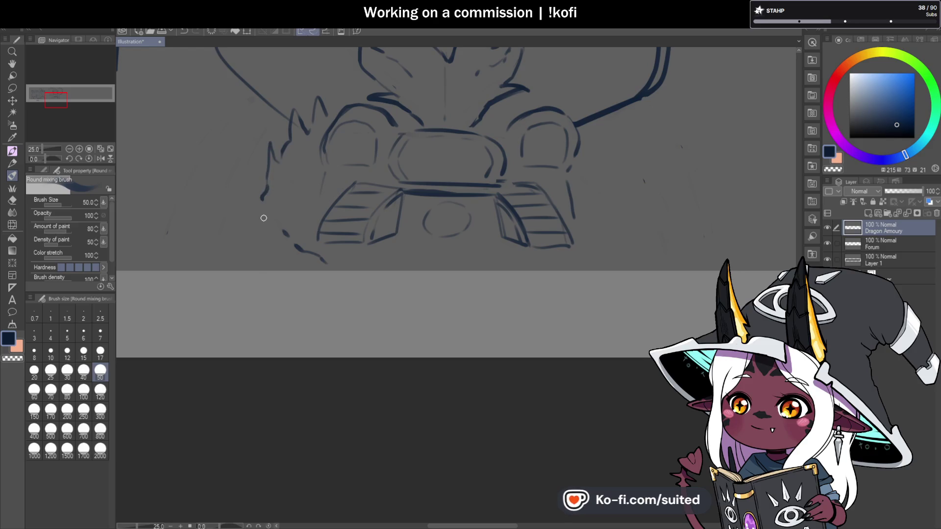
{"action": "mouse_move", "coordinate": [255, 203]}
{"action": "left_mouse_down"}
{"action": "mouse_move", "coordinate": [259, 247]}
{"action": "mouse_move", "coordinate": [304, 263]}
{"action": "left_mouse_up"}
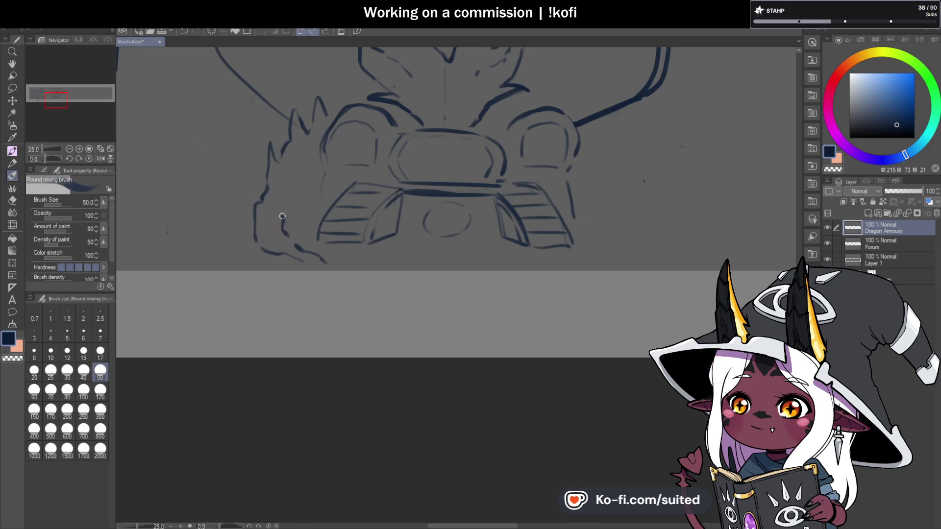
{"action": "scroll", "coordinate": [328, 134], "scroll_direction": "down", "scroll_amount": 3}
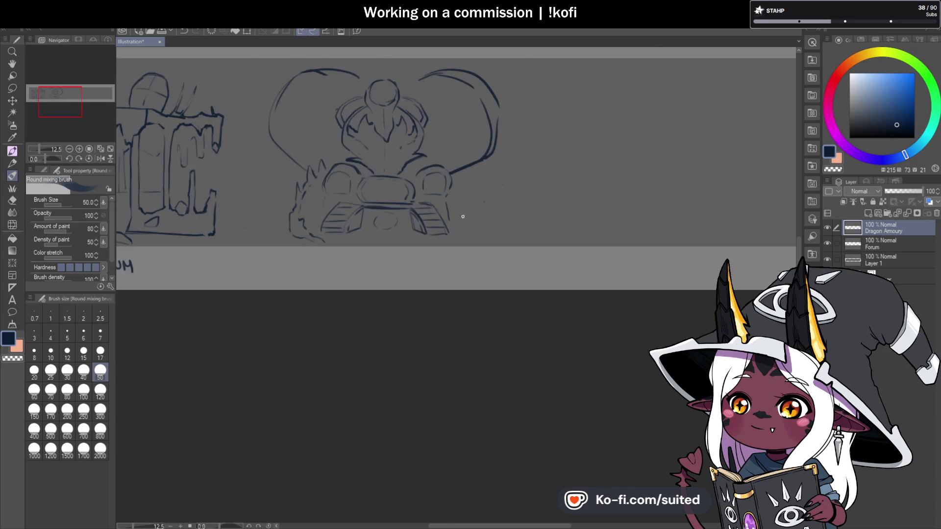
{"action": "scroll", "coordinate": [461, 121], "scroll_direction": "up", "scroll_amount": 3}
Draw a jagged outline down the right side, joining it to the curve above.
{"action": "left_click_drag", "start_coordinate": [428, 280], "coordinate": [452, 260]}
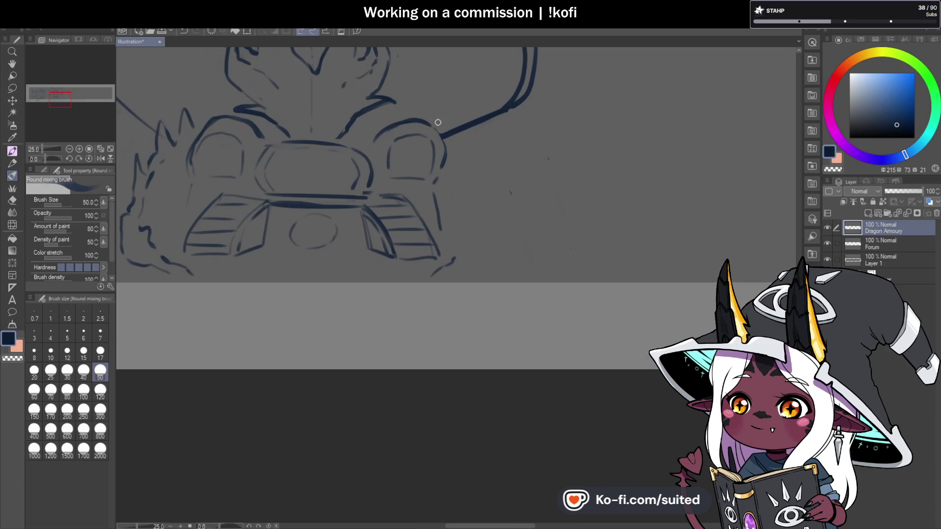
{"action": "left_click_drag", "start_coordinate": [440, 129], "coordinate": [458, 122]}
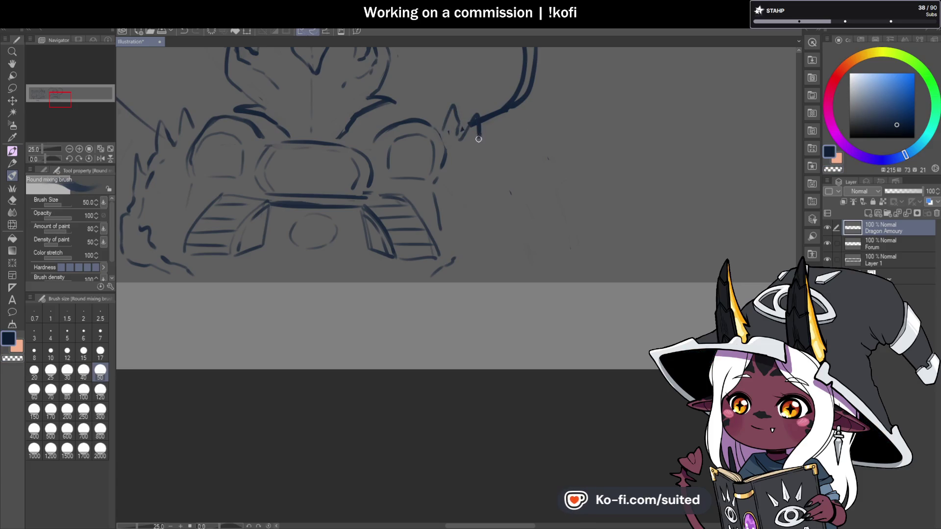
{"action": "mouse_move", "coordinate": [483, 155]}
{"action": "left_mouse_down"}
{"action": "mouse_move", "coordinate": [506, 172]}
{"action": "mouse_move", "coordinate": [506, 198]}
{"action": "mouse_move", "coordinate": [480, 267]}
{"action": "left_mouse_up"}
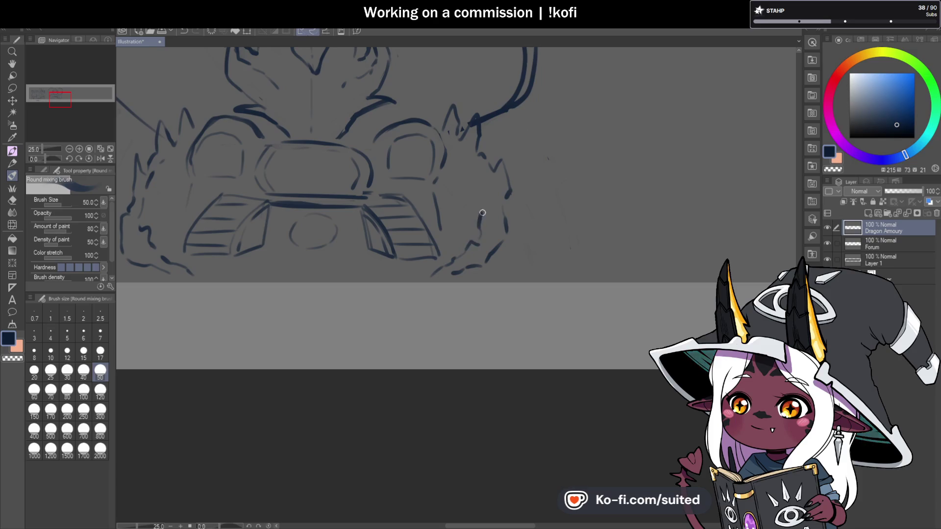
{"action": "mouse_move", "coordinate": [469, 149]}
{"action": "left_mouse_down"}
{"action": "mouse_move", "coordinate": [463, 131]}
{"action": "mouse_move", "coordinate": [483, 115]}
{"action": "left_mouse_up"}
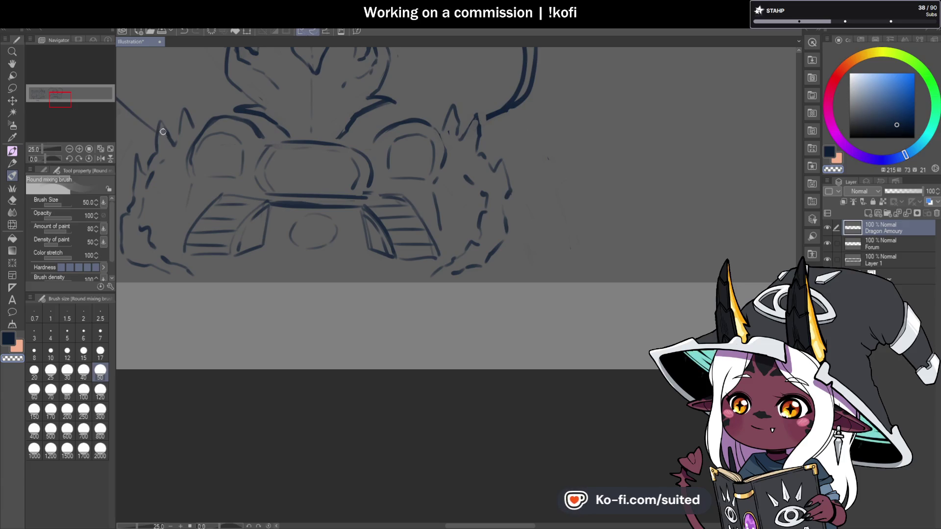
{"action": "scroll", "coordinate": [518, 227], "scroll_direction": "down", "scroll_amount": 6}
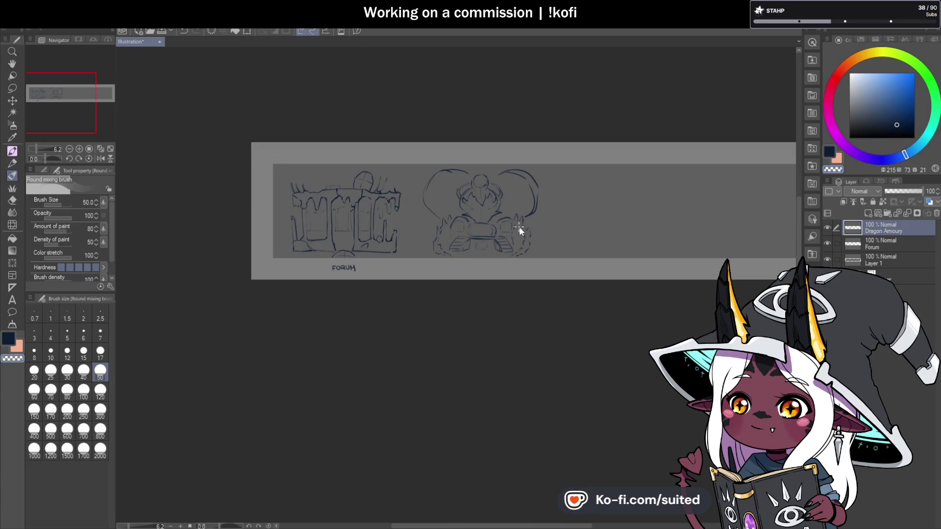
Zoom to 33.3% and add detail lines inside the left side panel.
{"action": "scroll", "coordinate": [537, 212], "scroll_direction": "up", "scroll_amount": 6}
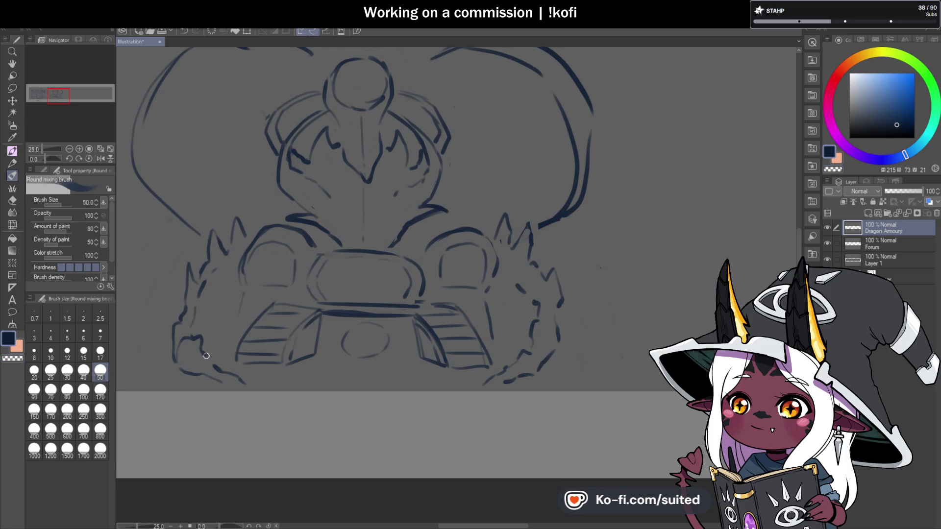
{"action": "scroll", "coordinate": [501, 290], "scroll_direction": "down", "scroll_amount": 2}
{"action": "scroll", "coordinate": [502, 290], "scroll_direction": "up", "scroll_amount": 2}
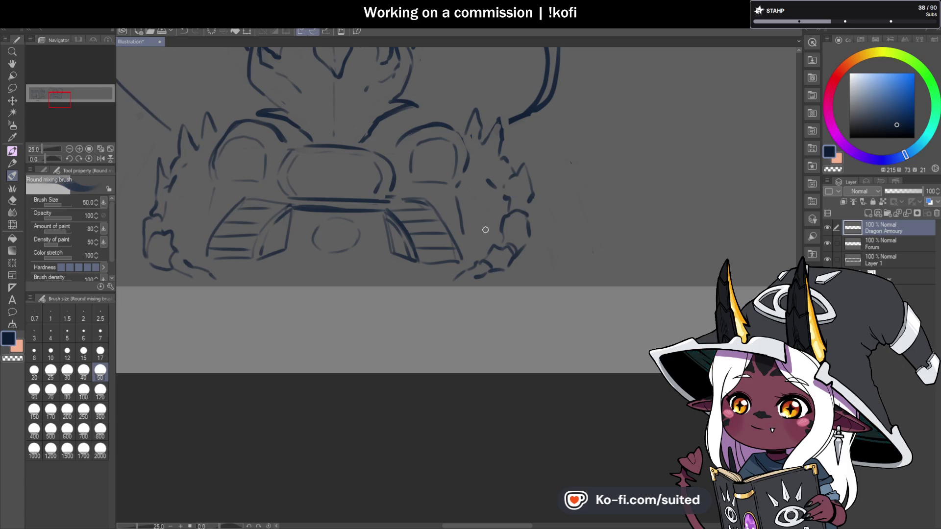
{"action": "scroll", "coordinate": [481, 239], "scroll_direction": "down", "scroll_amount": 1}
{"action": "scroll", "coordinate": [343, 213], "scroll_direction": "up", "scroll_amount": 2}
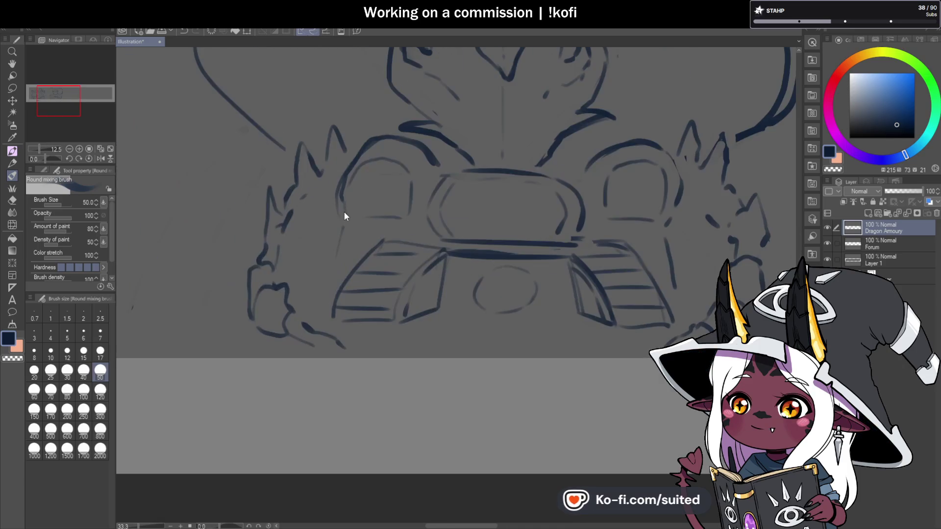
{"action": "scroll", "coordinate": [334, 286], "scroll_direction": "right", "scroll_amount": 2}
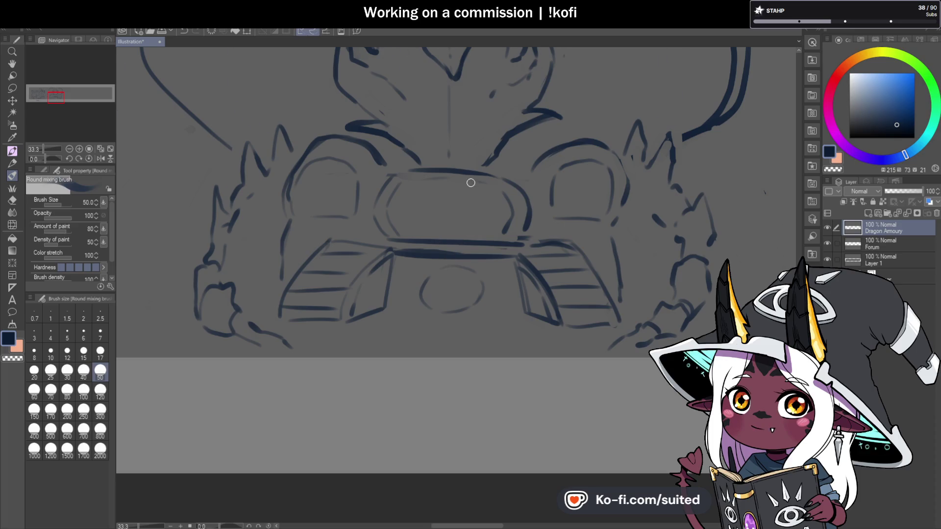
{"action": "scroll", "coordinate": [470, 182], "scroll_direction": "down", "scroll_amount": 2}
{"action": "scroll", "coordinate": [363, 292], "scroll_direction": "up", "scroll_amount": 2}
{"action": "left_click_drag", "start_coordinate": [436, 216], "coordinate": [428, 227]}
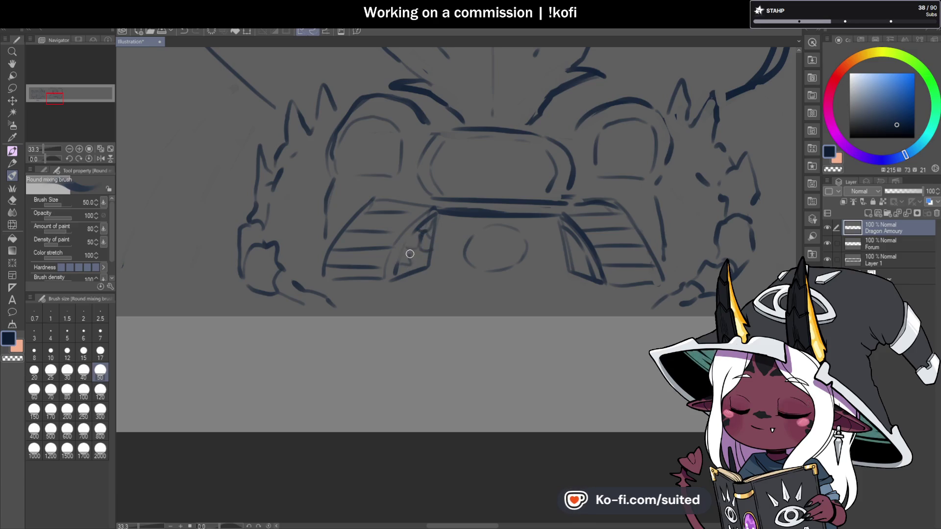
{"action": "scroll", "coordinate": [427, 251], "scroll_direction": "down", "scroll_amount": 2}
{"action": "scroll", "coordinate": [490, 245], "scroll_direction": "up", "scroll_amount": 2}
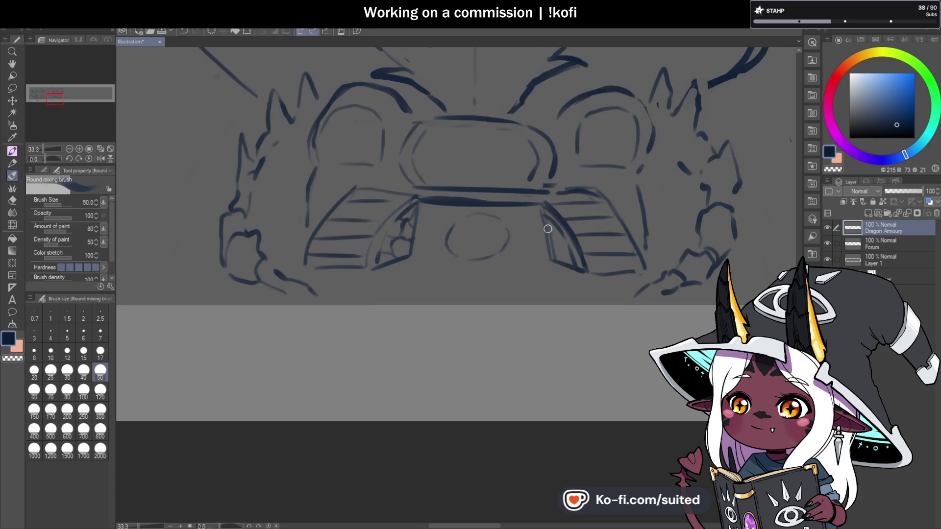
Add a small detail stroke inside the right side panel.
{"action": "left_click_drag", "start_coordinate": [554, 238], "coordinate": [558, 246]}
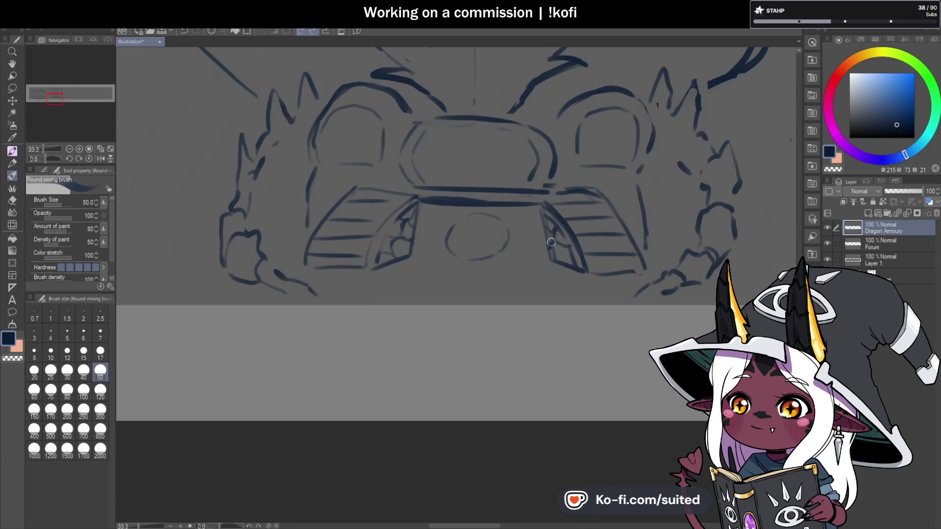
{"action": "scroll", "coordinate": [570, 242], "scroll_direction": "down", "scroll_amount": 2}
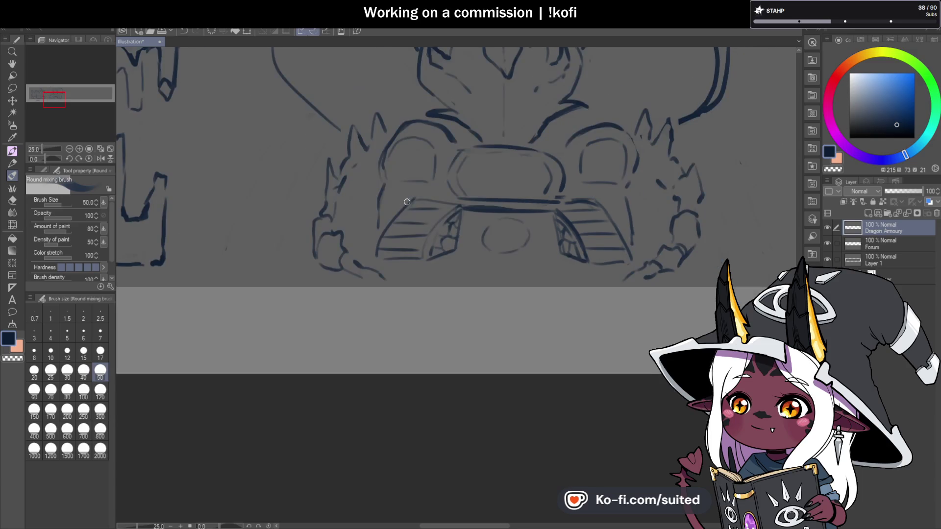
{"action": "scroll", "coordinate": [386, 227], "scroll_direction": "up", "scroll_amount": 2}
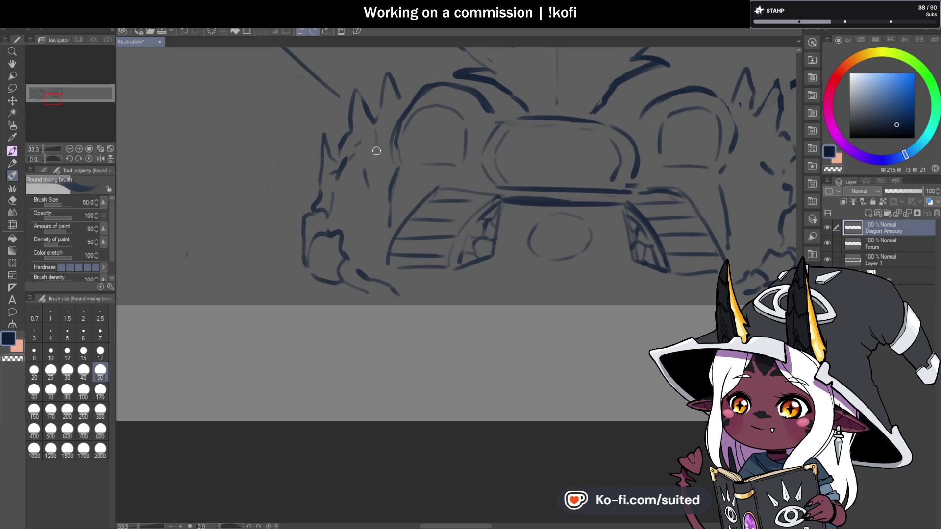
{"action": "scroll", "coordinate": [363, 248], "scroll_direction": "down", "scroll_amount": 3}
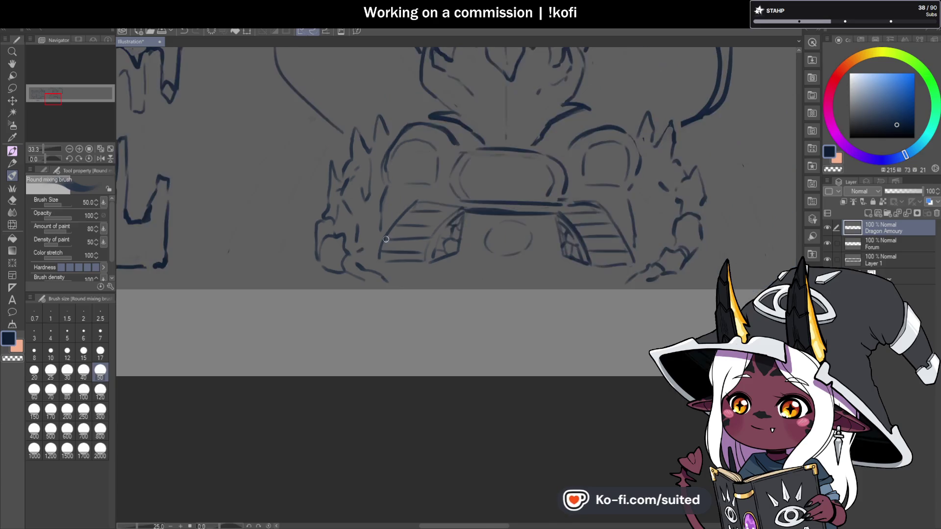
{"action": "scroll", "coordinate": [570, 227], "scroll_direction": "up", "scroll_amount": 3}
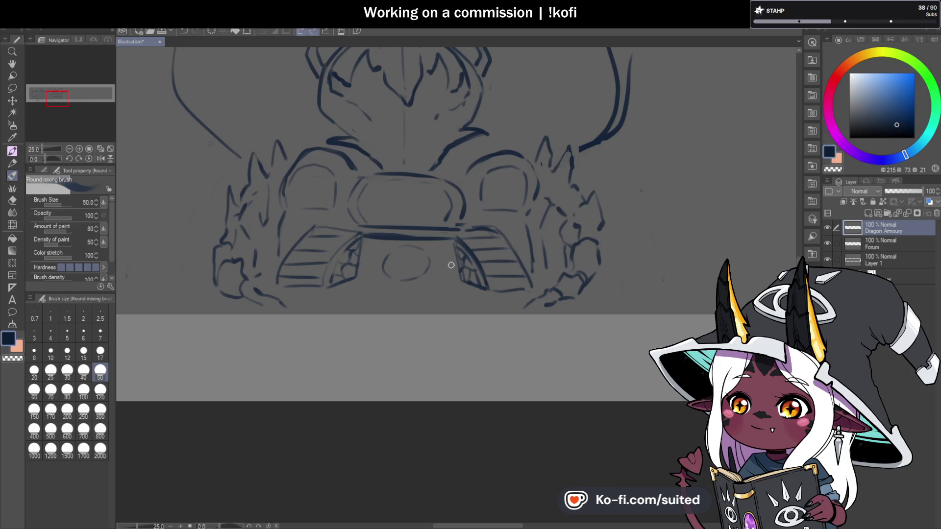
Erase the left loop and right tail strokes at brush size 120, then restore size 50.
{"action": "scroll", "coordinate": [472, 264], "scroll_direction": "down", "scroll_amount": 3}
{"action": "scroll", "coordinate": [395, 282], "scroll_direction": "up", "scroll_amount": 2}
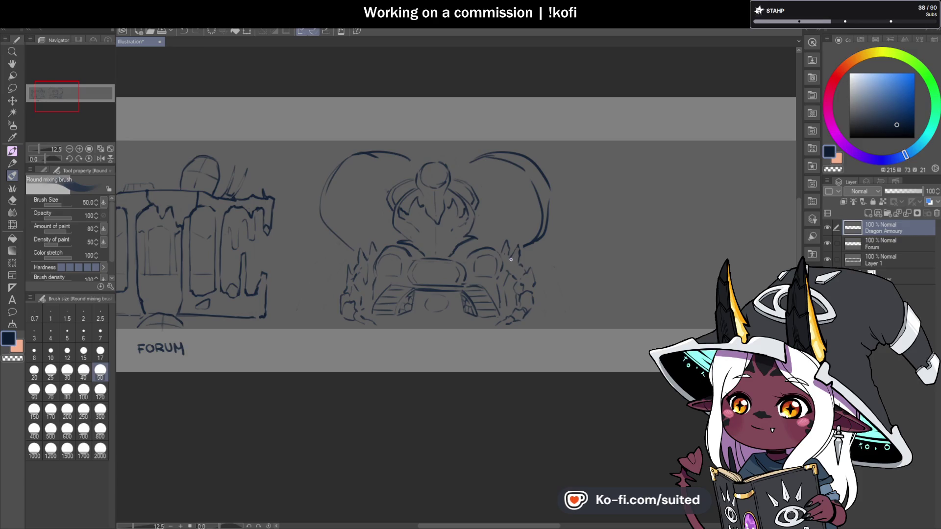
{"action": "scroll", "coordinate": [513, 270], "scroll_direction": "up", "scroll_amount": 2}
{"action": "key", "text": "bracketright"}
{"action": "key", "text": "bracketright"}
{"action": "key", "text": "bracketright"}
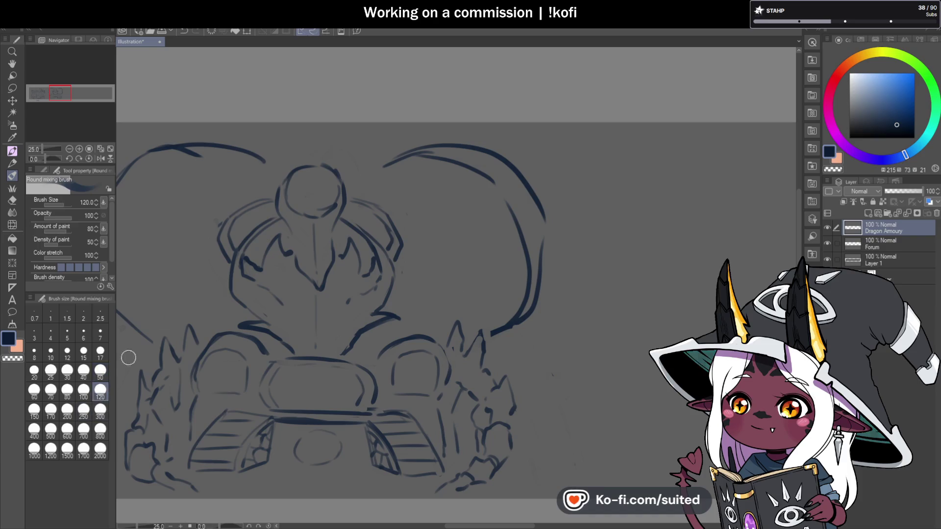
{"action": "scroll", "coordinate": [546, 199], "scroll_direction": "down", "scroll_amount": 2}
{"action": "scroll", "coordinate": [371, 205], "scroll_direction": "up", "scroll_amount": 2}
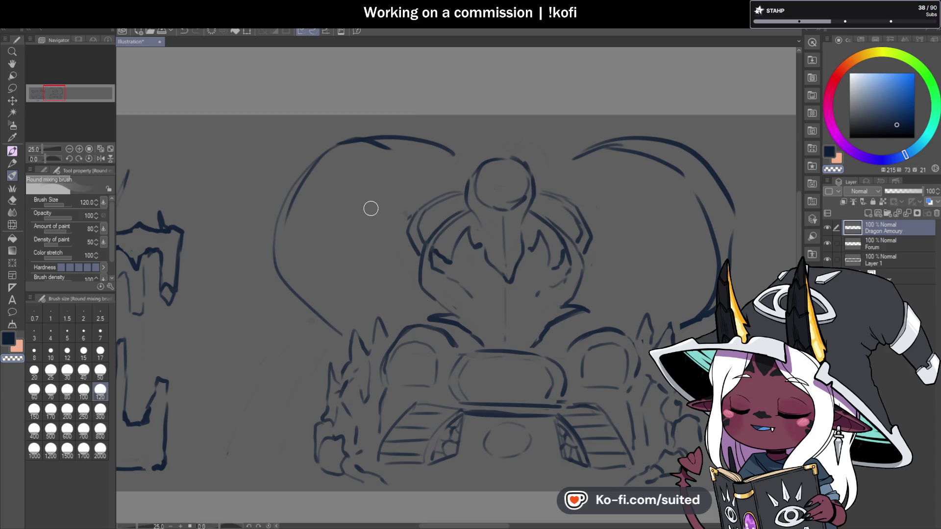
{"action": "mouse_move", "coordinate": [455, 154]}
{"action": "left_mouse_down"}
{"action": "mouse_move", "coordinate": [328, 166]}
{"action": "mouse_move", "coordinate": [273, 212]}
{"action": "mouse_move", "coordinate": [275, 267]}
{"action": "mouse_move", "coordinate": [343, 335]}
{"action": "left_mouse_up"}
{"action": "scroll", "coordinate": [289, 347], "scroll_direction": "down", "scroll_amount": 2}
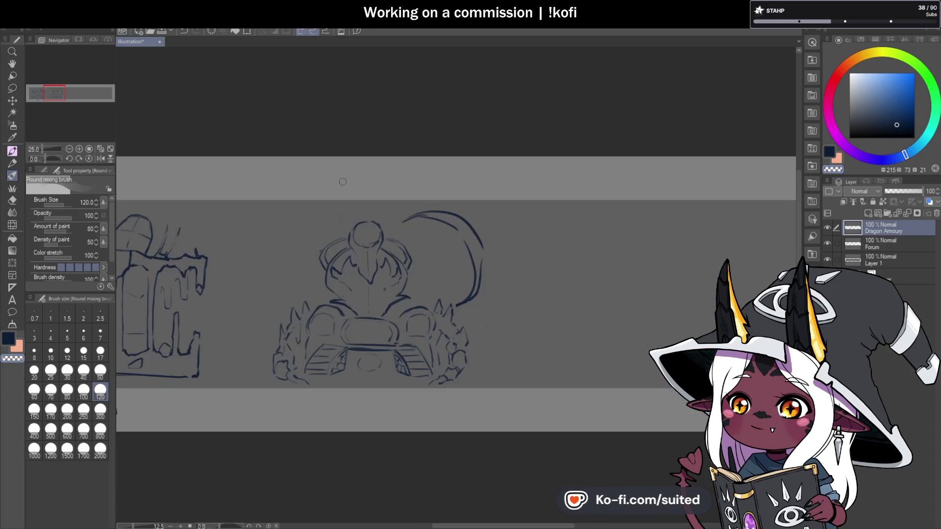
{"action": "scroll", "coordinate": [389, 216], "scroll_direction": "up", "scroll_amount": 2}
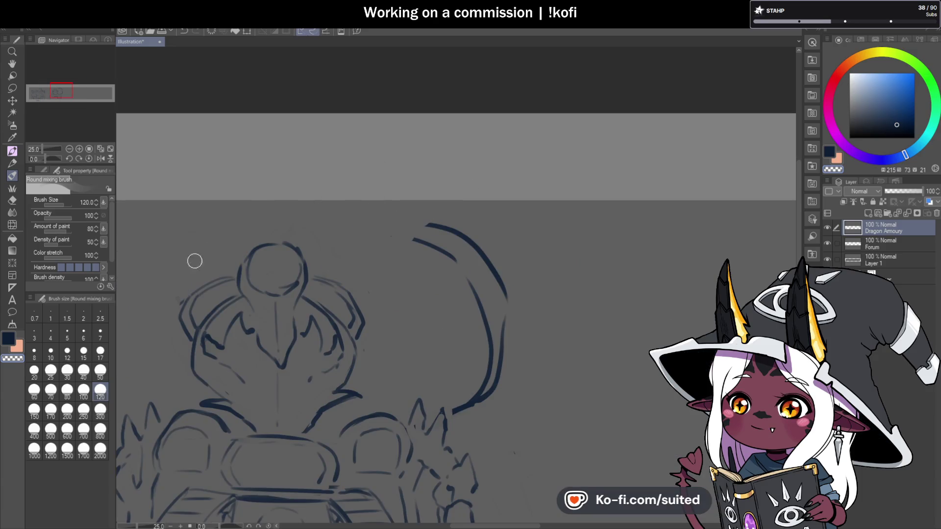
{"action": "mouse_move", "coordinate": [415, 241]}
{"action": "left_mouse_down"}
{"action": "mouse_move", "coordinate": [501, 280]}
{"action": "mouse_move", "coordinate": [494, 368]}
{"action": "mouse_move", "coordinate": [471, 411]}
{"action": "left_mouse_up"}
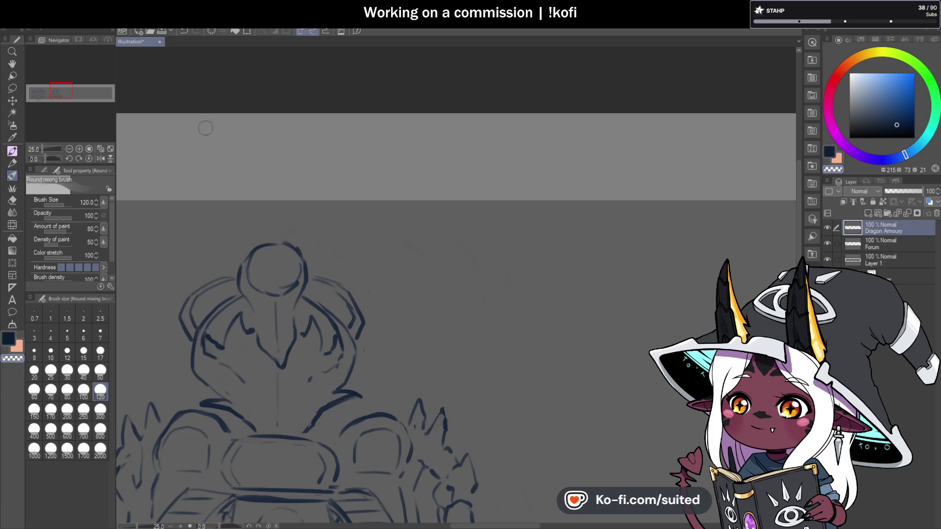
{"action": "left_click", "coordinate": [99, 371]}
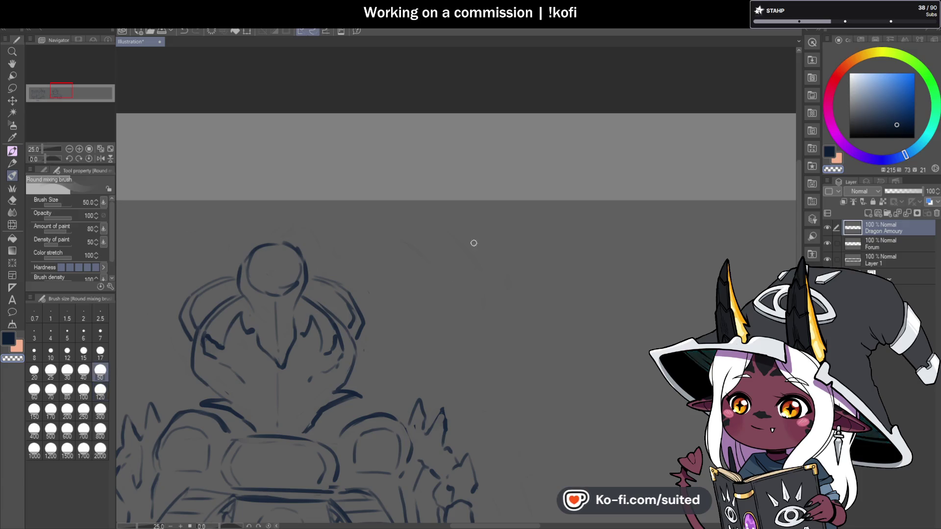
Pan the whole dragon sketch into view and try an arc left of the head, then undo it.
{"action": "left_click_drag", "start_coordinate": [565, 217], "coordinate": [695, 94]}
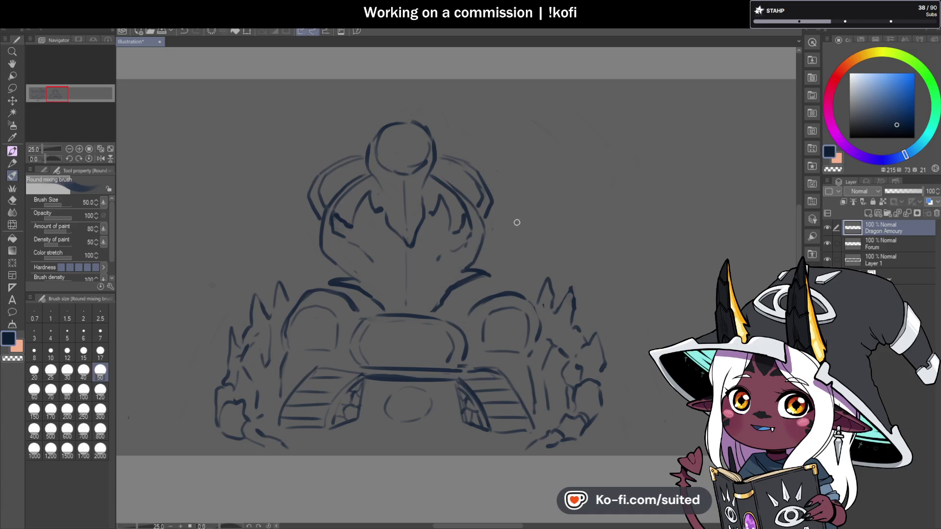
{"action": "scroll", "coordinate": [495, 196], "scroll_direction": "down", "scroll_amount": 2}
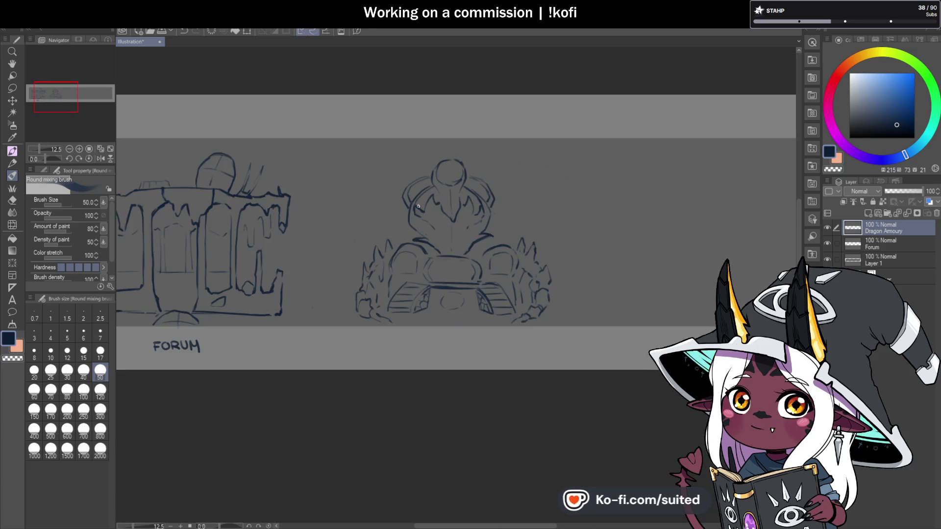
{"action": "scroll", "coordinate": [410, 232], "scroll_direction": "up", "scroll_amount": 2}
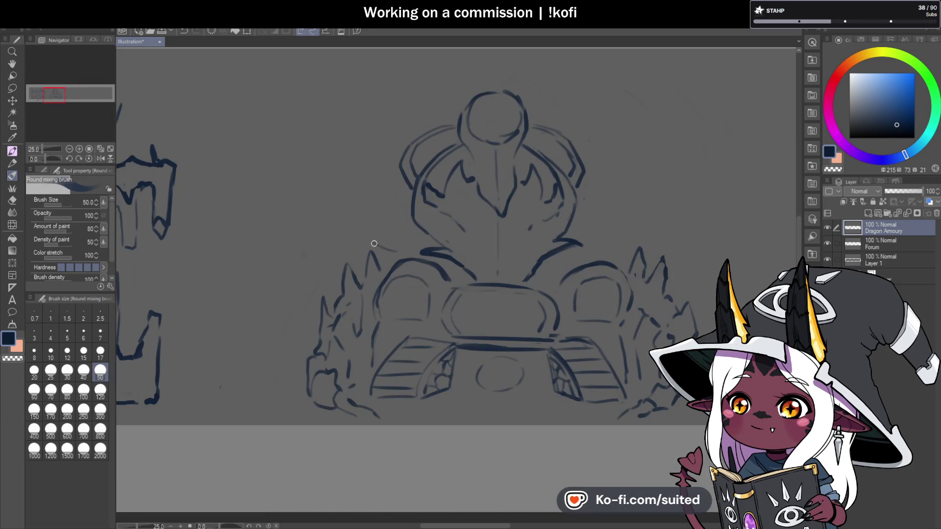
{"action": "left_click_drag", "start_coordinate": [336, 191], "coordinate": [363, 103]}
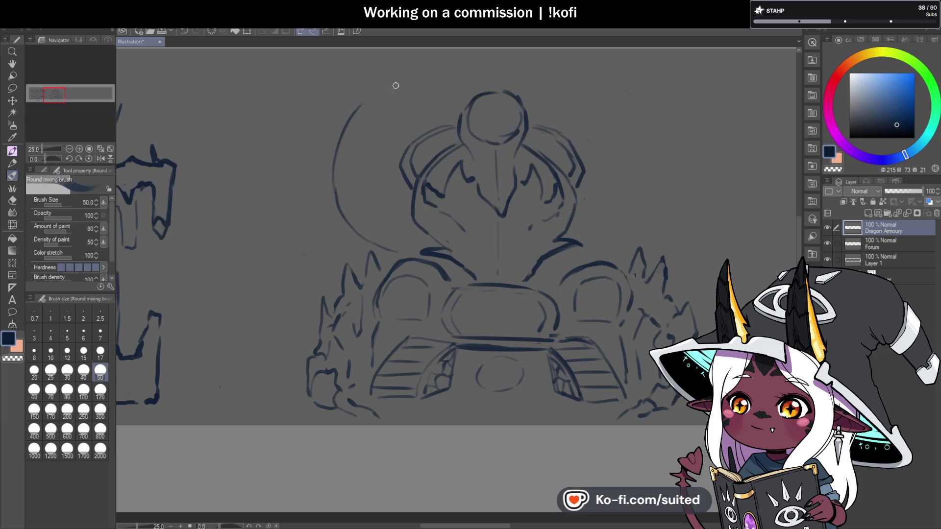
{"action": "key", "text": "ctrl+z"}
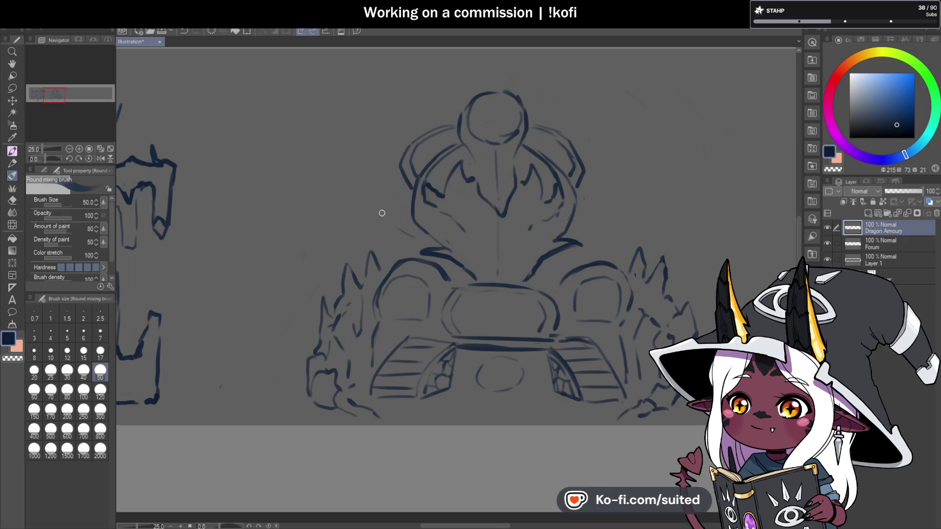
Draw inner and outer concentric arcs sweeping up over the left of the head.
{"action": "mouse_move", "coordinate": [368, 177]}
{"action": "left_mouse_down"}
{"action": "mouse_move", "coordinate": [400, 109]}
{"action": "mouse_move", "coordinate": [465, 81]}
{"action": "left_mouse_up"}
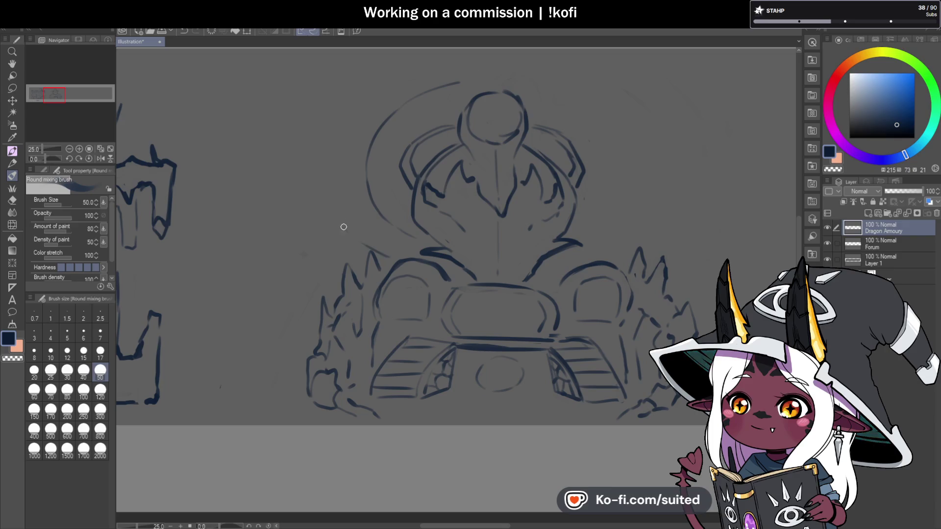
{"action": "mouse_move", "coordinate": [331, 160]}
{"action": "left_mouse_down"}
{"action": "mouse_move", "coordinate": [367, 89]}
{"action": "mouse_move", "coordinate": [445, 57]}
{"action": "mouse_move", "coordinate": [431, 60]}
{"action": "left_mouse_up"}
{"action": "scroll", "coordinate": [365, 225], "scroll_direction": "down", "scroll_amount": 2}
{"action": "scroll", "coordinate": [375, 164], "scroll_direction": "up", "scroll_amount": 2}
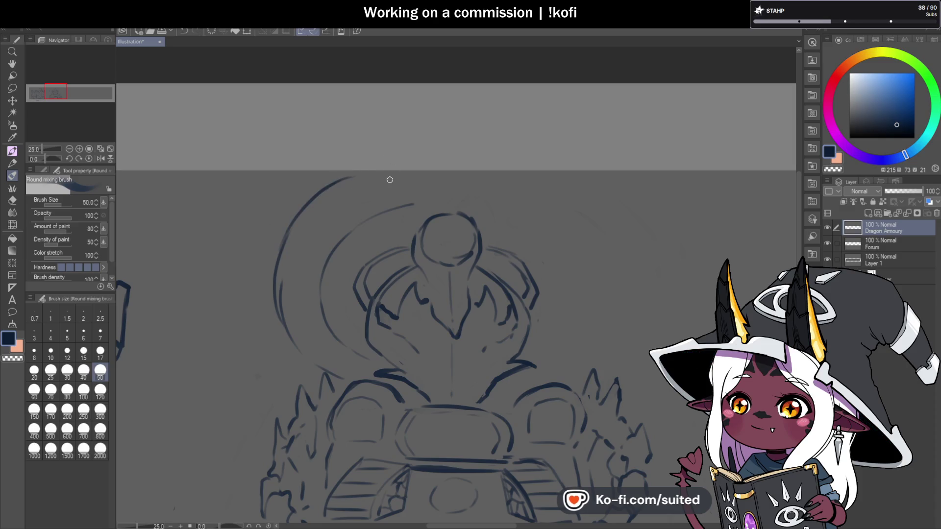
{"action": "scroll", "coordinate": [441, 245], "scroll_direction": "down", "scroll_amount": 3}
{"action": "scroll", "coordinate": [487, 280], "scroll_direction": "up", "scroll_amount": 1}
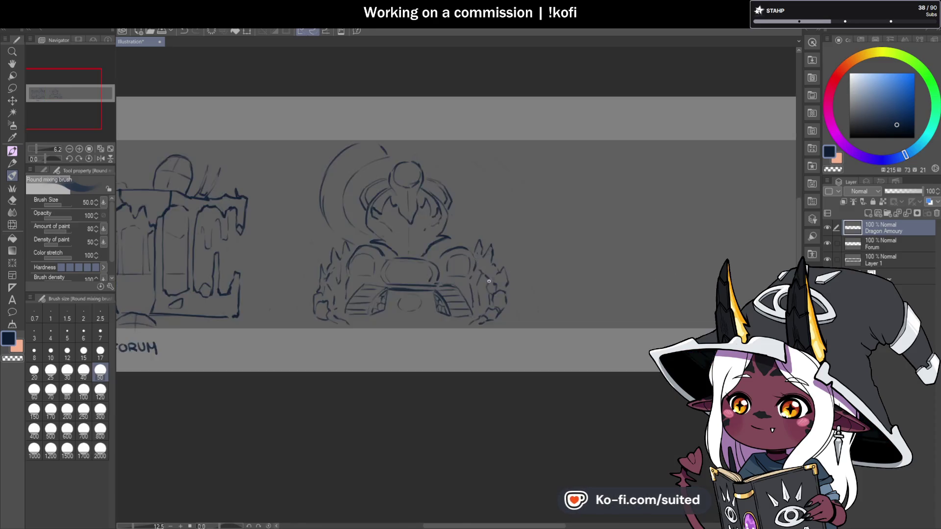
{"action": "scroll", "coordinate": [487, 281], "scroll_direction": "up", "scroll_amount": 2}
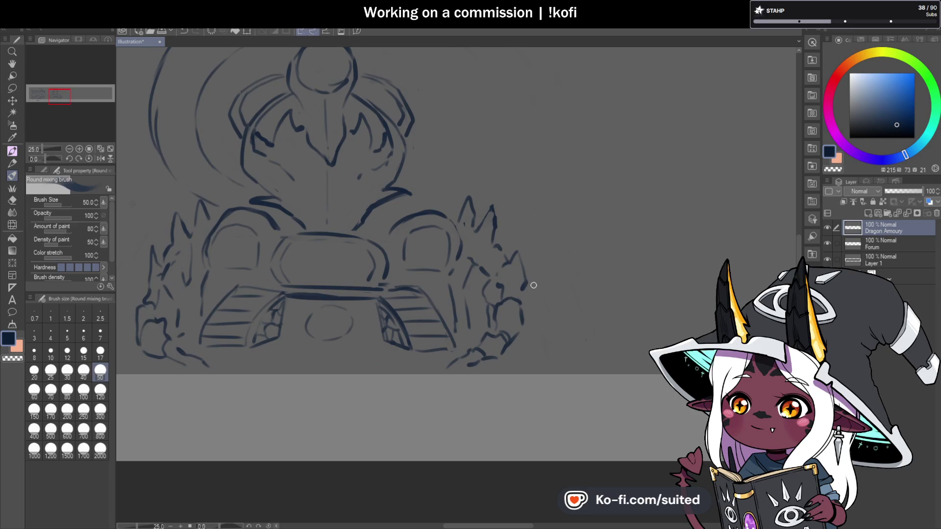
Darken the tread step lines, lower-right corner and long edge under the body at 50% zoom.
{"action": "scroll", "coordinate": [216, 311], "scroll_direction": "up", "scroll_amount": 2}
{"action": "mouse_move", "coordinate": [216, 303]}
{"action": "left_mouse_down"}
{"action": "mouse_move", "coordinate": [278, 303]}
{"action": "mouse_move", "coordinate": [221, 288]}
{"action": "mouse_move", "coordinate": [244, 274]}
{"action": "left_mouse_up"}
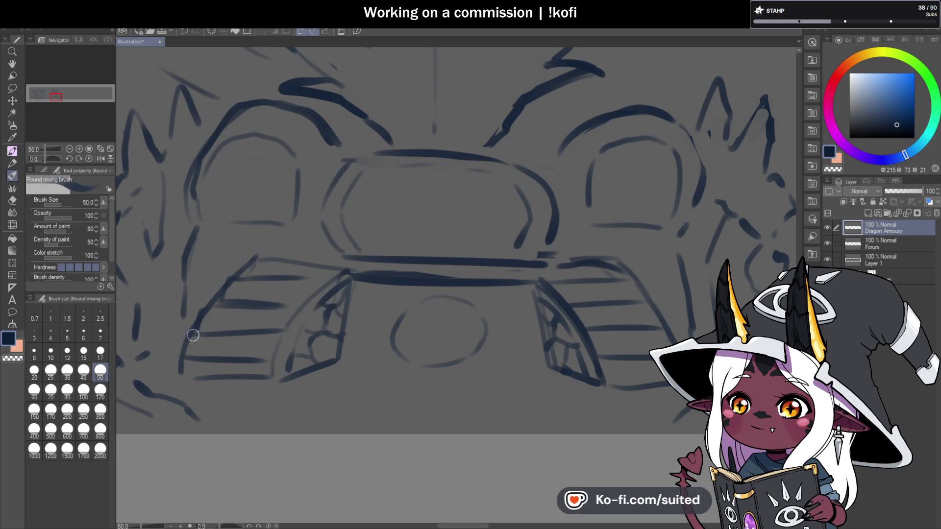
{"action": "scroll", "coordinate": [401, 270], "scroll_direction": "down", "scroll_amount": 2}
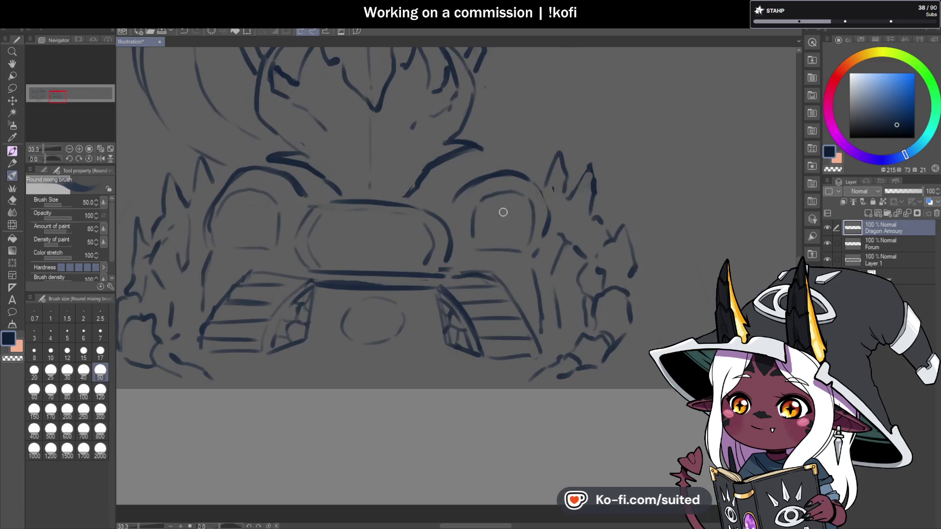
{"action": "scroll", "coordinate": [518, 268], "scroll_direction": "up", "scroll_amount": 2}
{"action": "mouse_move", "coordinate": [513, 272]}
{"action": "left_mouse_down"}
{"action": "mouse_move", "coordinate": [534, 296]}
{"action": "mouse_move", "coordinate": [446, 275]}
{"action": "left_mouse_up"}
{"action": "left_click_drag", "start_coordinate": [473, 306], "coordinate": [531, 300]}
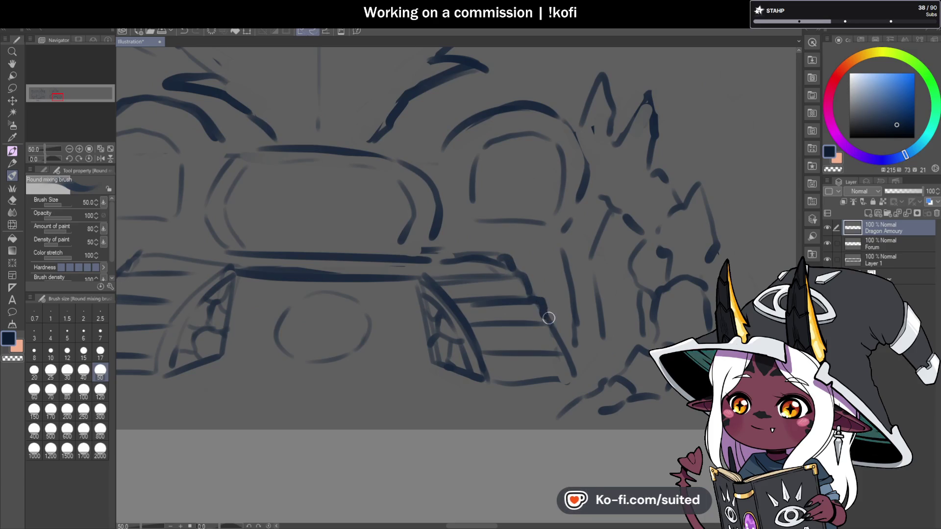
{"action": "left_click_drag", "start_coordinate": [495, 343], "coordinate": [559, 337]}
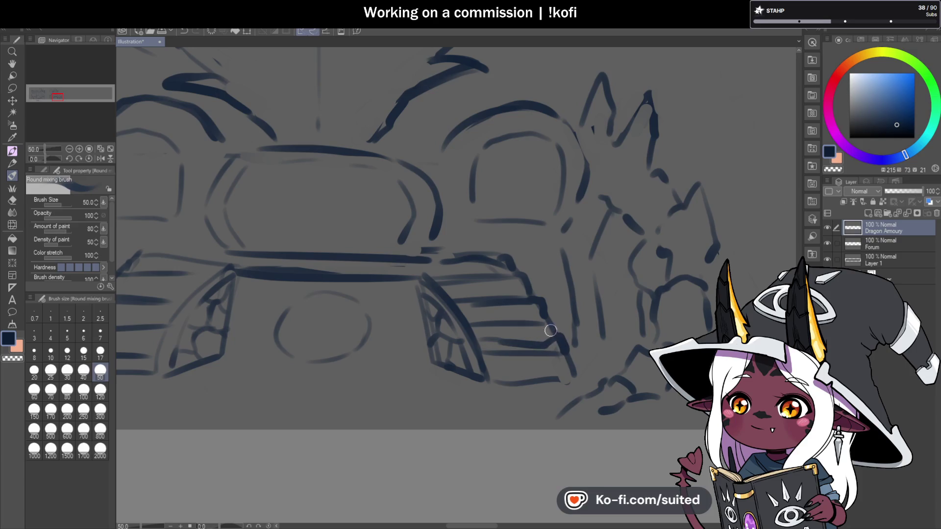
{"action": "left_click_drag", "start_coordinate": [576, 378], "coordinate": [491, 383]}
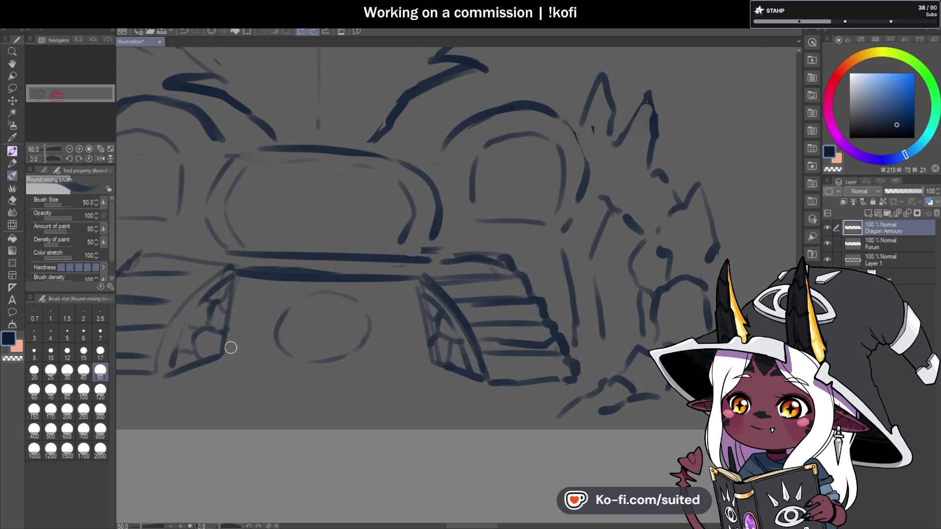
{"action": "left_click_drag", "start_coordinate": [240, 271], "coordinate": [422, 284]}
{"action": "scroll", "coordinate": [456, 273], "scroll_direction": "down", "scroll_amount": 3}
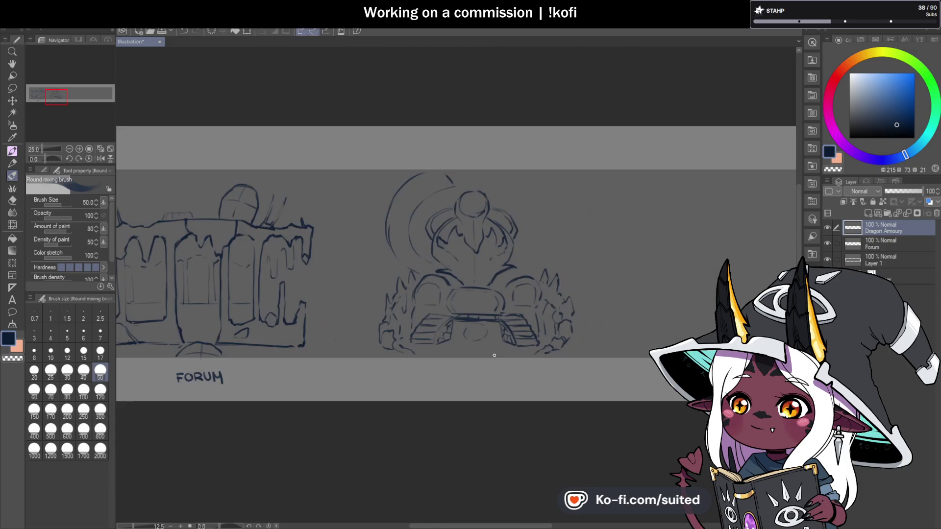
Darken the lower part of the left arc and go over the inner arc twice.
{"action": "scroll", "coordinate": [494, 357], "scroll_direction": "up", "scroll_amount": 1}
{"action": "left_click_drag", "start_coordinate": [281, 254], "coordinate": [315, 309]}
{"action": "left_click_drag", "start_coordinate": [325, 252], "coordinate": [377, 305]}
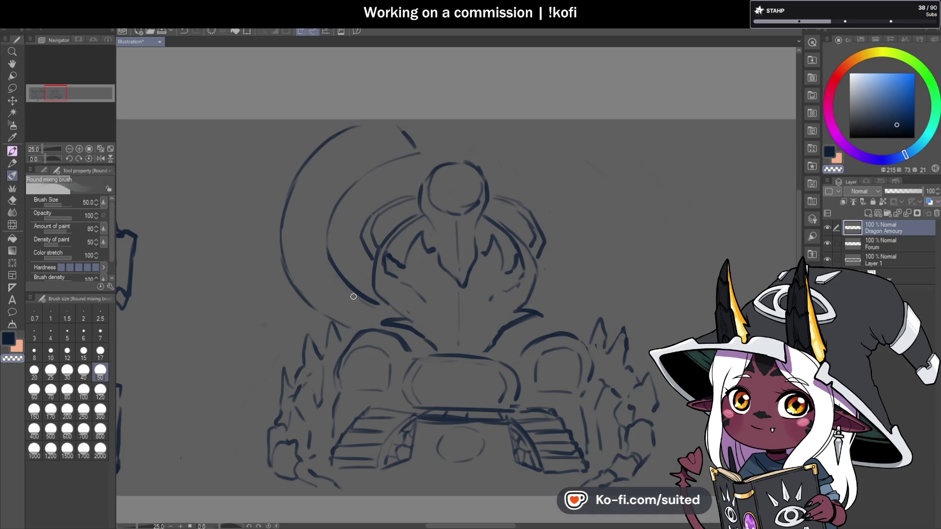
{"action": "left_click_drag", "start_coordinate": [327, 253], "coordinate": [377, 301]}
Draw a new arc running down the left of the dragon head.
{"action": "scroll", "coordinate": [504, 216], "scroll_direction": "down", "scroll_amount": 3}
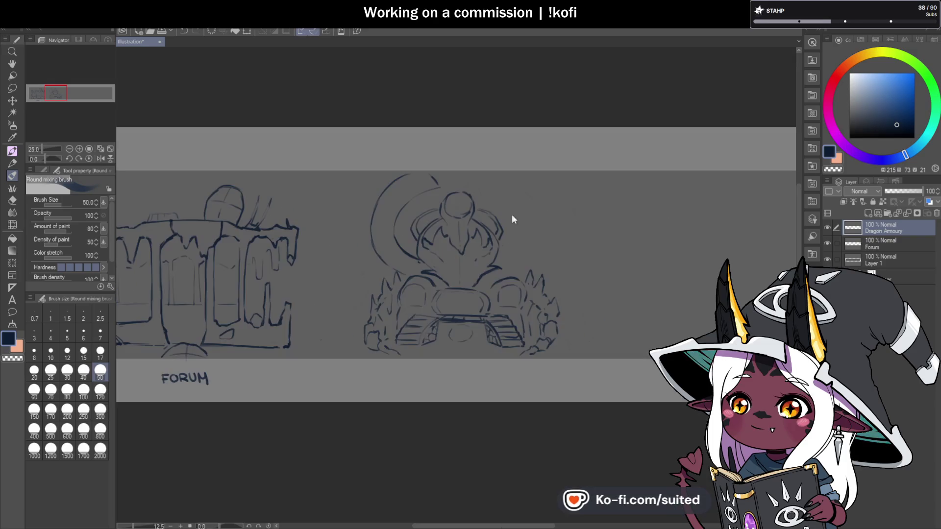
{"action": "scroll", "coordinate": [504, 216], "scroll_direction": "up", "scroll_amount": 3}
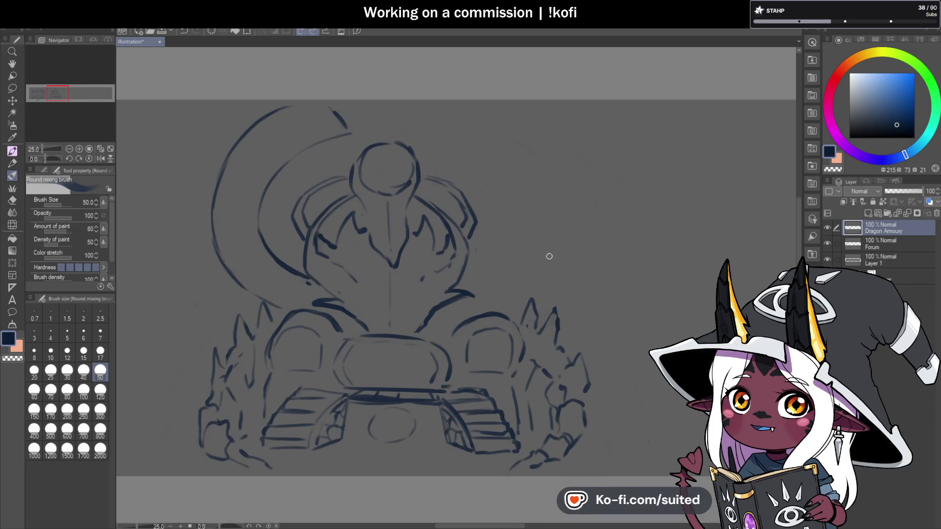
{"action": "scroll", "coordinate": [528, 261], "scroll_direction": "down", "scroll_amount": 3}
{"action": "scroll", "coordinate": [434, 201], "scroll_direction": "up", "scroll_amount": 4}
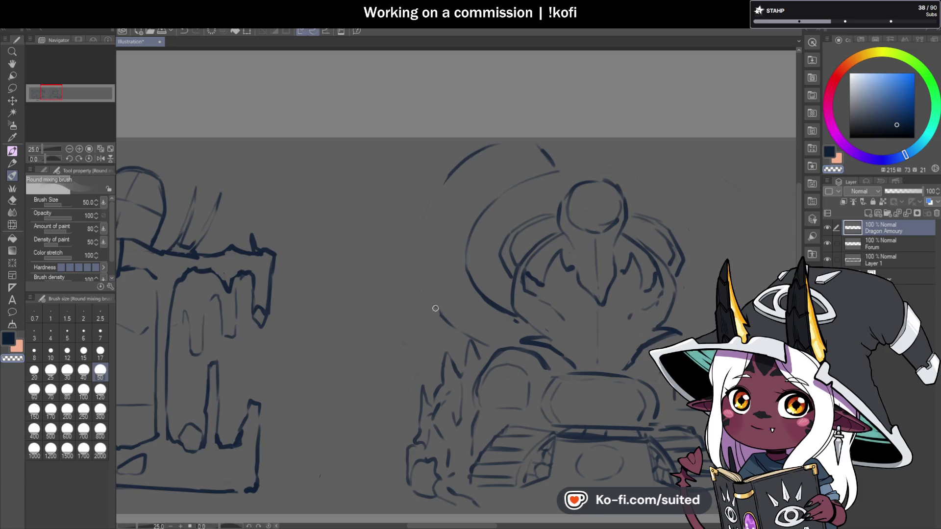
{"action": "mouse_move", "coordinate": [438, 185]}
{"action": "left_mouse_down"}
{"action": "mouse_move", "coordinate": [408, 254]}
{"action": "mouse_move", "coordinate": [414, 286]}
{"action": "mouse_move", "coordinate": [434, 310]}
{"action": "left_mouse_up"}
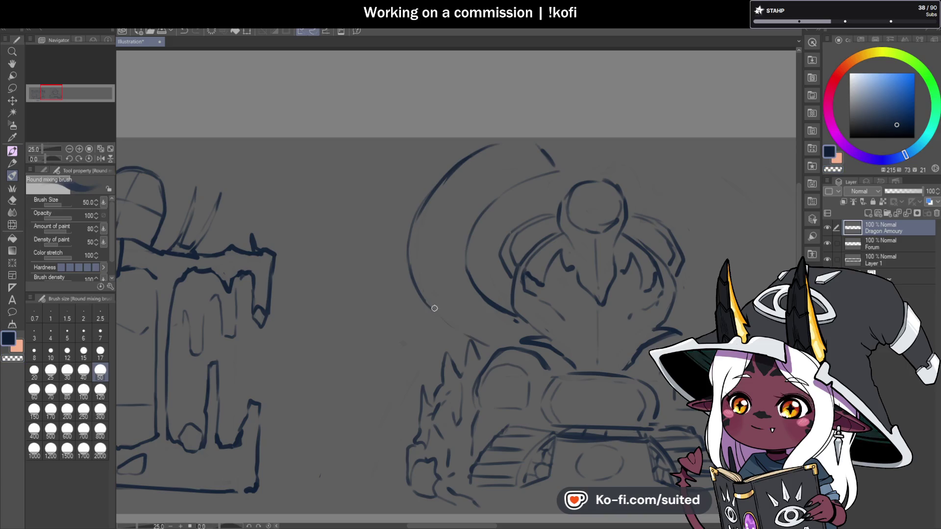
Add curves to the right and upper right of the head and darken the lower right line.
{"action": "scroll", "coordinate": [445, 315], "scroll_direction": "down", "scroll_amount": 3}
{"action": "scroll", "coordinate": [563, 237], "scroll_direction": "up", "scroll_amount": 3}
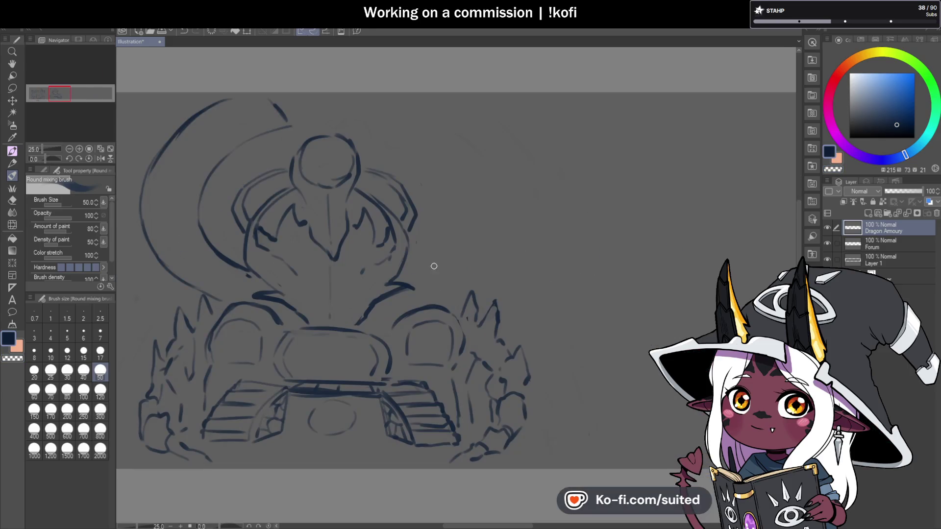
{"action": "left_click_drag", "start_coordinate": [435, 273], "coordinate": [463, 226]}
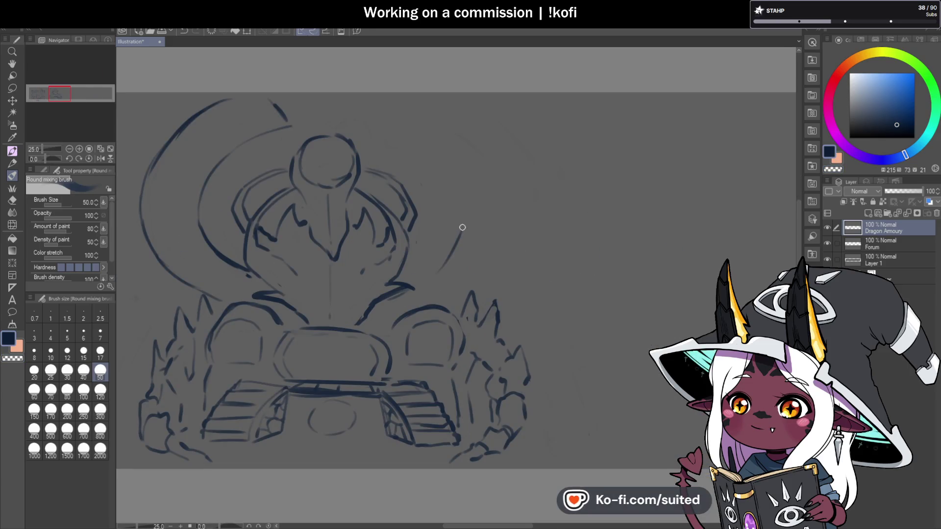
{"action": "mouse_move", "coordinate": [382, 124]}
{"action": "left_mouse_down"}
{"action": "mouse_move", "coordinate": [412, 133]}
{"action": "mouse_move", "coordinate": [453, 209]}
{"action": "left_mouse_up"}
{"action": "left_click_drag", "start_coordinate": [440, 247], "coordinate": [408, 274]}
{"action": "key", "text": "c"}
{"action": "key", "text": "c"}
{"action": "left_click_drag", "start_coordinate": [447, 226], "coordinate": [425, 263]}
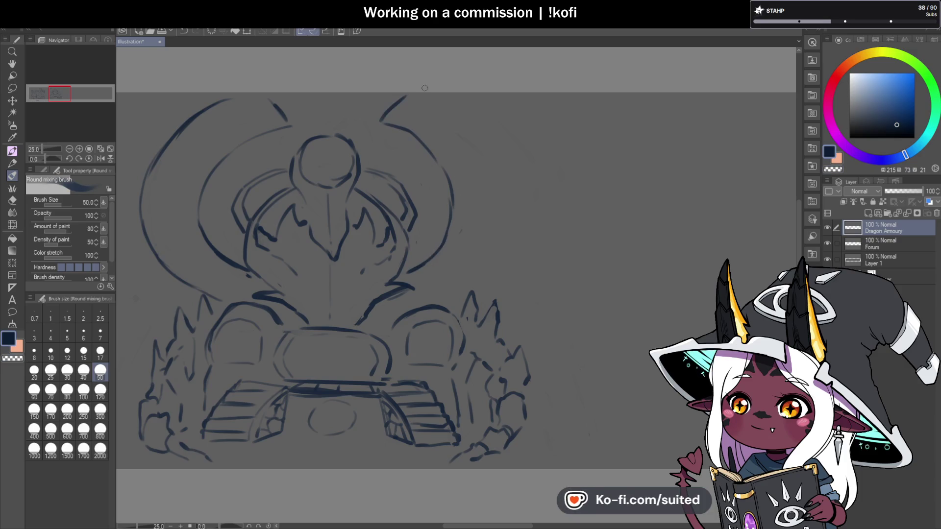
{"action": "mouse_move", "coordinate": [433, 96]}
{"action": "left_mouse_down"}
{"action": "mouse_move", "coordinate": [495, 134]}
{"action": "mouse_move", "coordinate": [508, 215]}
{"action": "left_mouse_up"}
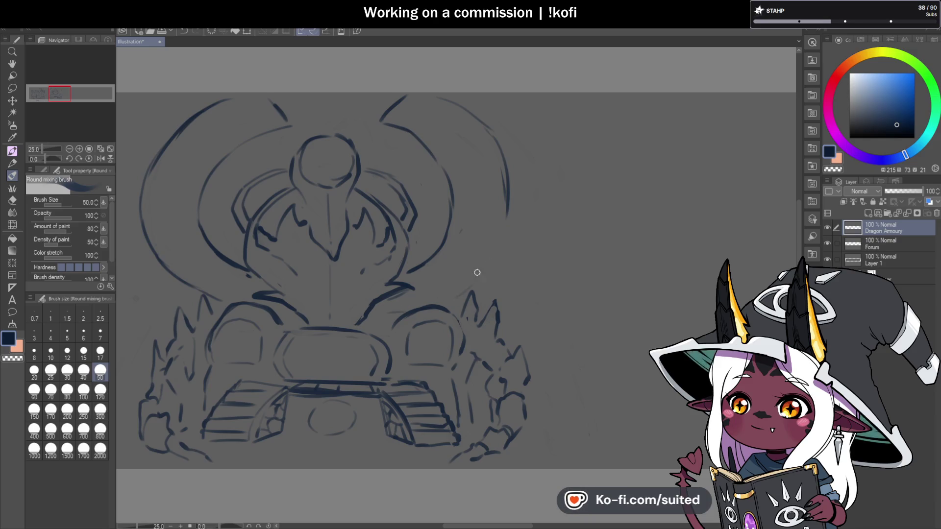
{"action": "left_click_drag", "start_coordinate": [496, 249], "coordinate": [506, 227]}
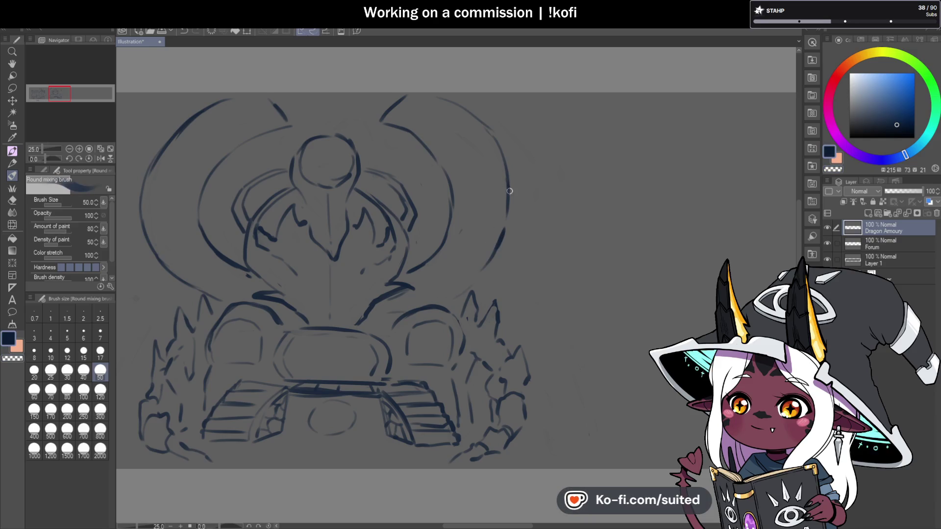
Extend the right outer arc downward in continuous strokes.
{"action": "scroll", "coordinate": [529, 245], "scroll_direction": "down", "scroll_amount": 6}
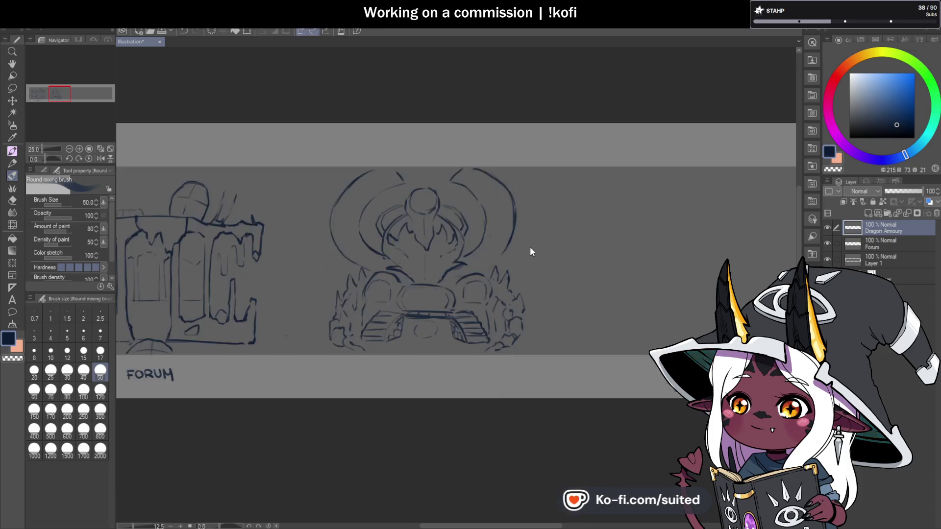
{"action": "scroll", "coordinate": [561, 285], "scroll_direction": "up", "scroll_amount": 6}
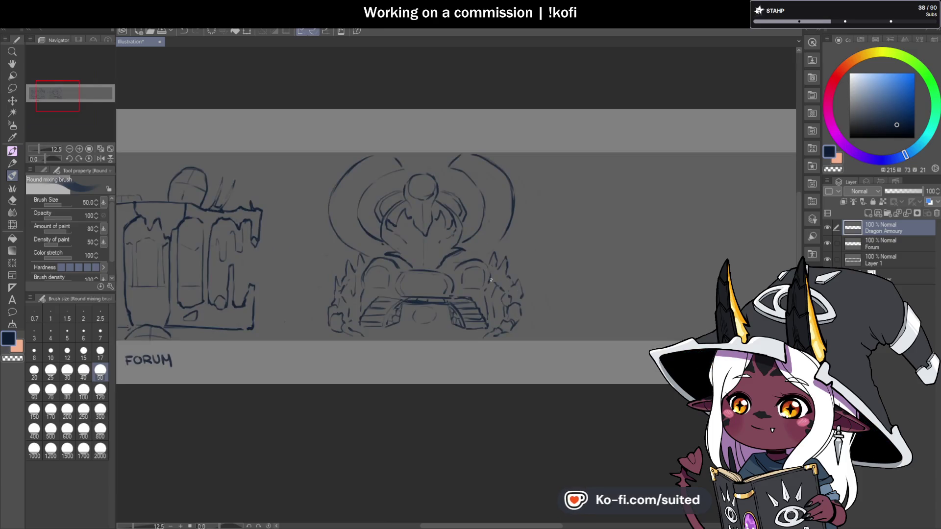
{"action": "left_click_drag", "start_coordinate": [529, 231], "coordinate": [509, 253]}
{"action": "left_click_drag", "start_coordinate": [538, 192], "coordinate": [502, 255]}
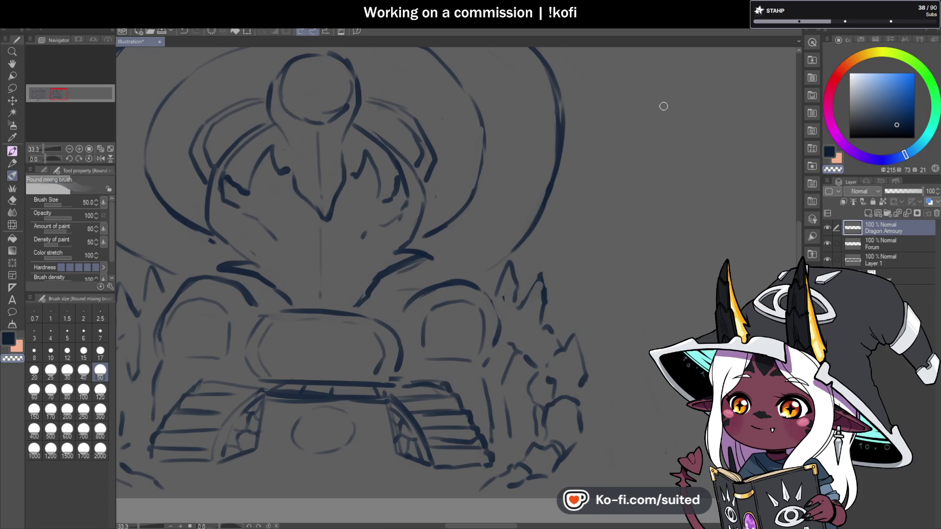
{"action": "scroll", "coordinate": [509, 241], "scroll_direction": "down", "scroll_amount": 1}
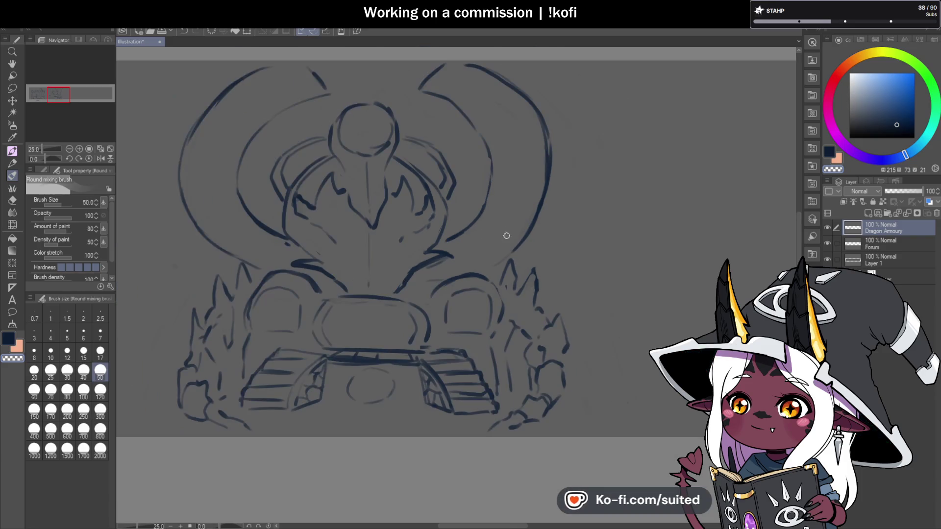
{"action": "scroll", "coordinate": [469, 241], "scroll_direction": "down", "scroll_amount": 2}
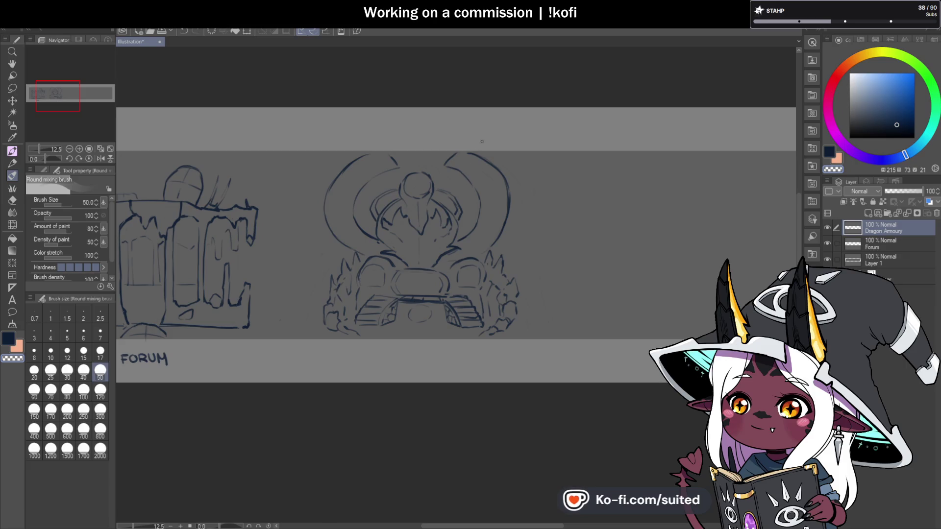
{"action": "scroll", "coordinate": [481, 141], "scroll_direction": "up", "scroll_amount": 3}
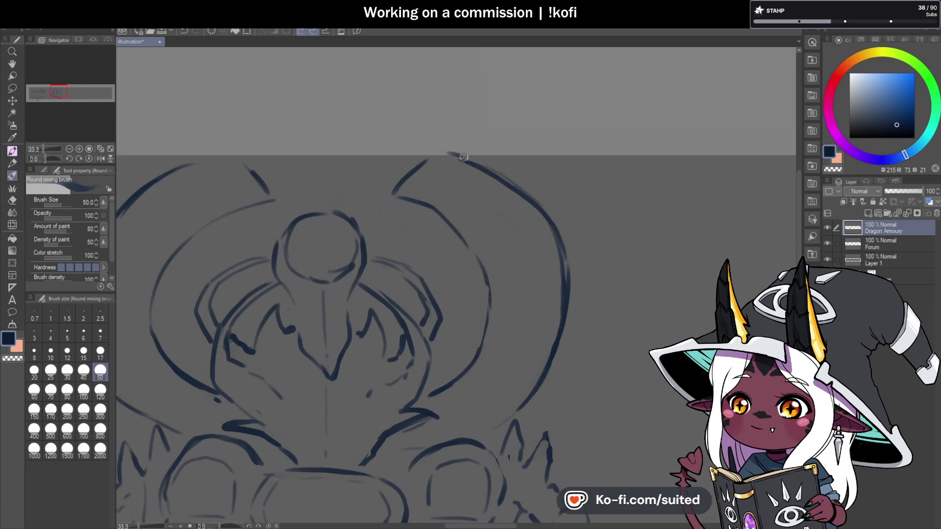
{"action": "scroll", "coordinate": [397, 189], "scroll_direction": "down", "scroll_amount": 1}
{"action": "scroll", "coordinate": [220, 182], "scroll_direction": "up", "scroll_amount": 1}
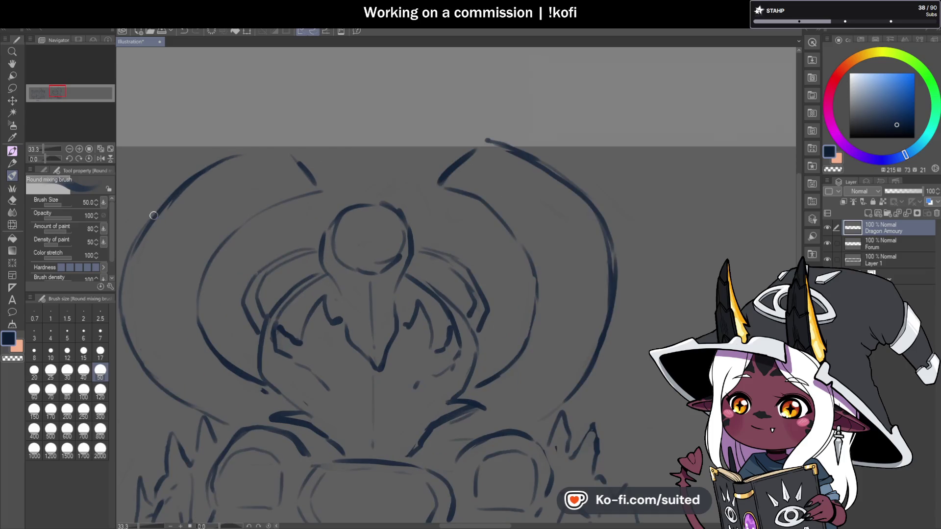
{"action": "scroll", "coordinate": [421, 198], "scroll_direction": "down", "scroll_amount": 1}
{"action": "scroll", "coordinate": [544, 326], "scroll_direction": "down", "scroll_amount": 1}
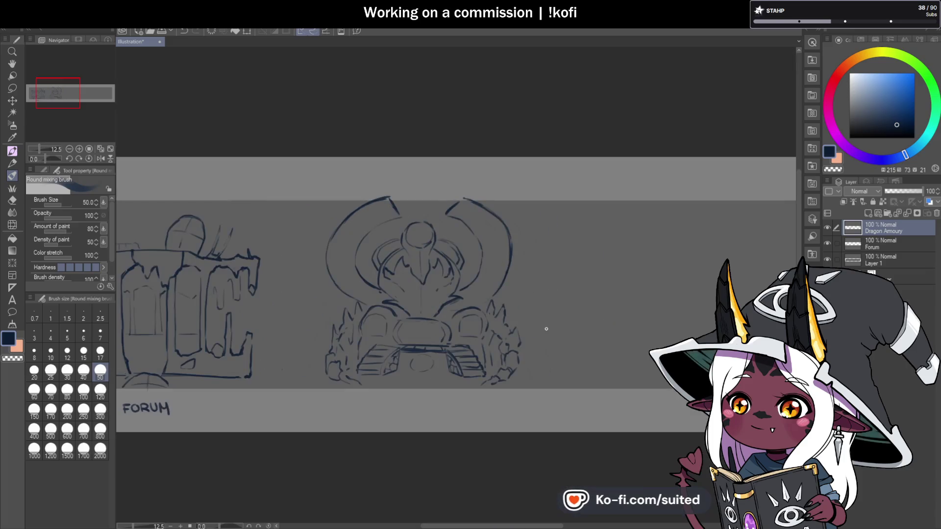
{"action": "scroll", "coordinate": [508, 210], "scroll_direction": "up", "scroll_amount": 1}
{"action": "mouse_move", "coordinate": [501, 179]}
{"action": "left_mouse_down"}
{"action": "mouse_move", "coordinate": [493, 280]}
{"action": "mouse_move", "coordinate": [471, 309]}
{"action": "left_mouse_up"}
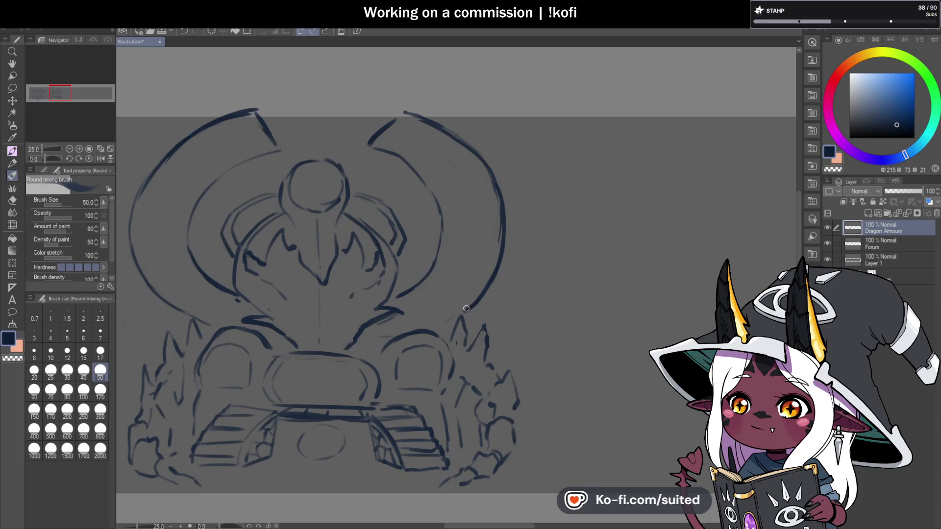
Mirror the canvas view and redraw the long left-side arc, undoing the first attempt.
{"action": "scroll", "coordinate": [548, 236], "scroll_direction": "down", "scroll_amount": 5}
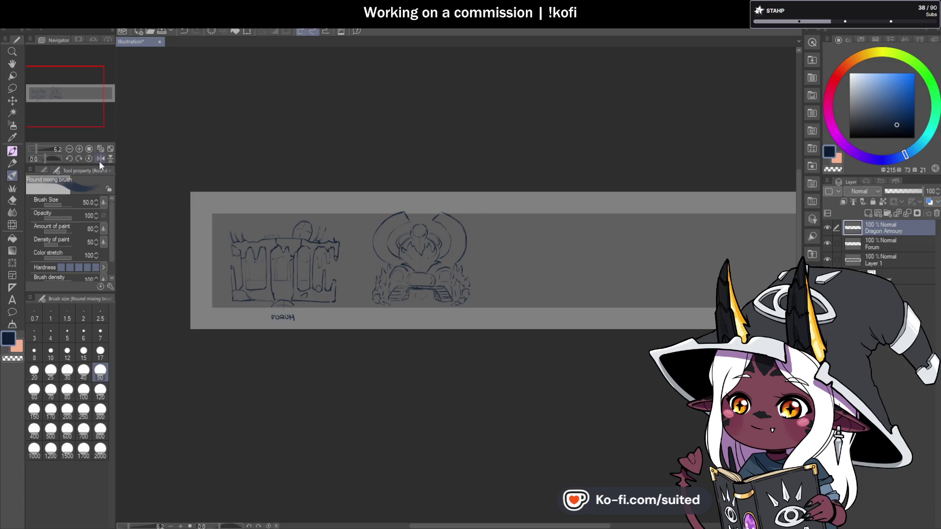
{"action": "left_click", "coordinate": [100, 158]}
{"action": "scroll", "coordinate": [315, 176], "scroll_direction": "up", "scroll_amount": 4}
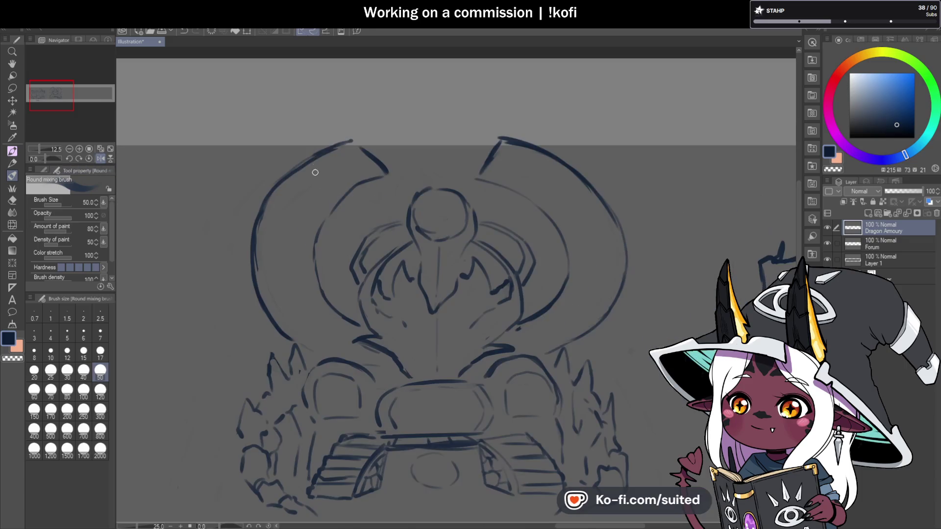
{"action": "left_click_drag", "start_coordinate": [334, 147], "coordinate": [250, 275]}
{"action": "key", "text": "ctrl+z"}
{"action": "left_click_drag", "start_coordinate": [348, 141], "coordinate": [244, 313]}
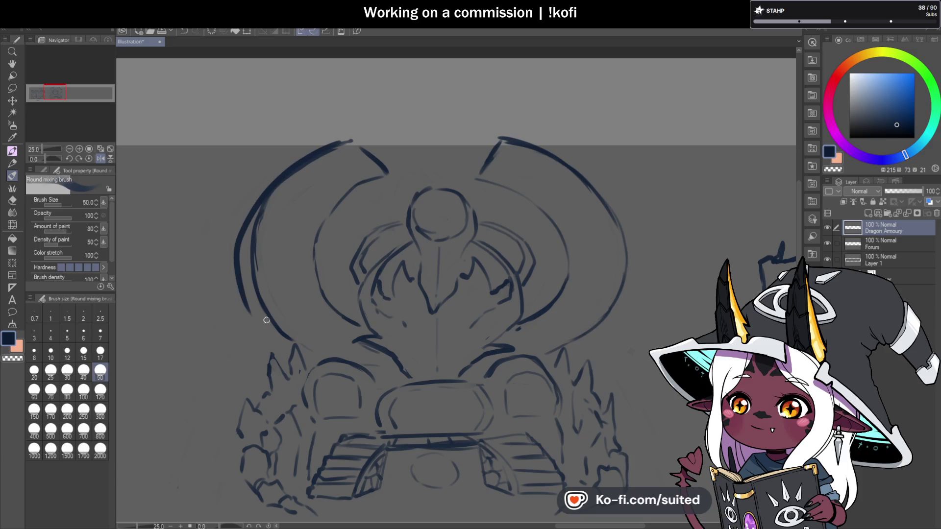
Re-stroke the left outer arc and close the gap in its upper part.
{"action": "left_click_drag", "start_coordinate": [289, 334], "coordinate": [321, 348]}
{"action": "mouse_move", "coordinate": [255, 206]}
{"action": "left_mouse_down"}
{"action": "mouse_move", "coordinate": [255, 272]}
{"action": "mouse_move", "coordinate": [272, 324]}
{"action": "left_mouse_up"}
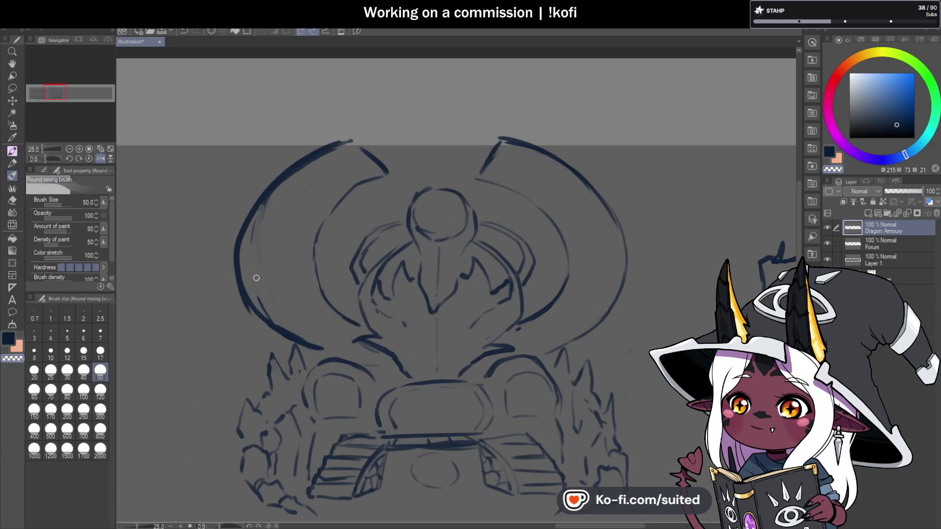
{"action": "left_click_drag", "start_coordinate": [319, 157], "coordinate": [242, 230]}
{"action": "key", "text": "ctrl+z"}
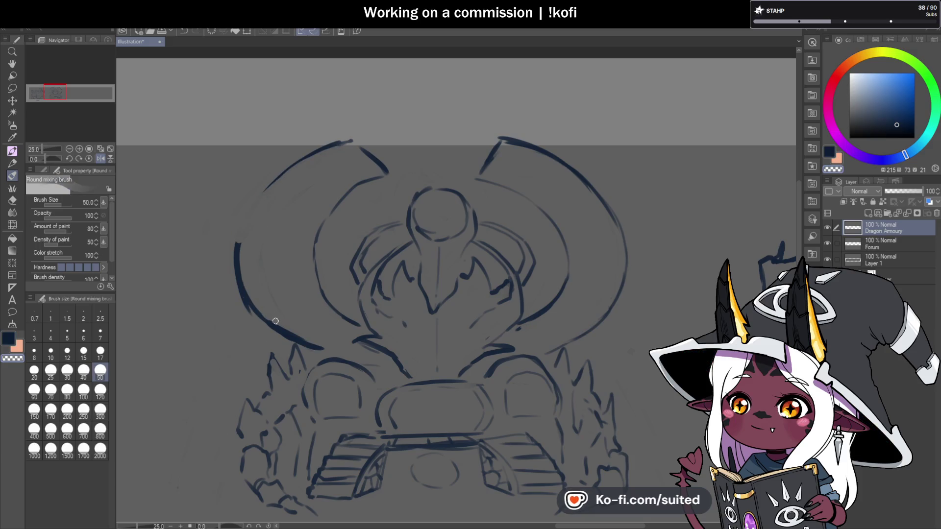
{"action": "left_click_drag", "start_coordinate": [276, 177], "coordinate": [235, 248]}
{"action": "left_click_drag", "start_coordinate": [309, 159], "coordinate": [239, 220]}
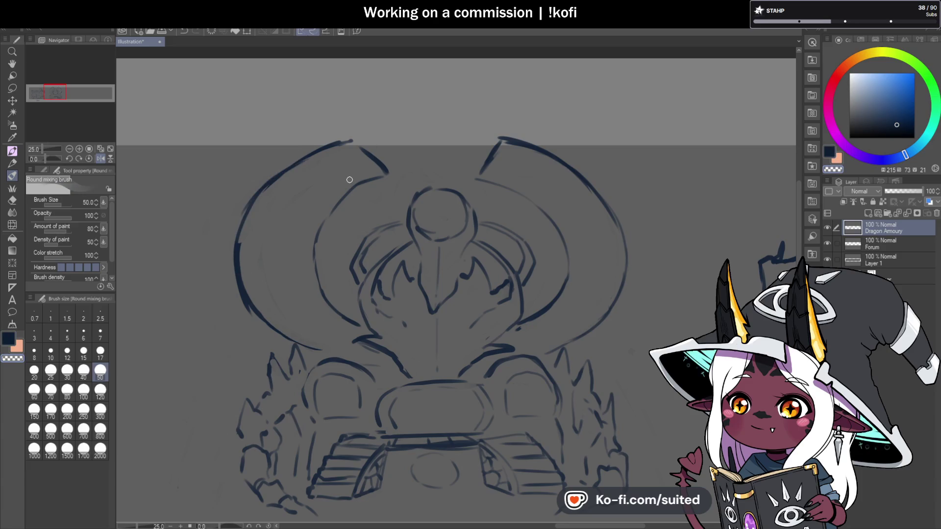
Draw a new inner arc on the left, then smooth and darken the left outer arc.
{"action": "left_click_drag", "start_coordinate": [314, 251], "coordinate": [336, 296]}
{"action": "mouse_move", "coordinate": [338, 321]}
{"action": "left_mouse_down"}
{"action": "mouse_move", "coordinate": [296, 277]}
{"action": "mouse_move", "coordinate": [300, 242]}
{"action": "mouse_move", "coordinate": [341, 188]}
{"action": "mouse_move", "coordinate": [378, 180]}
{"action": "left_mouse_up"}
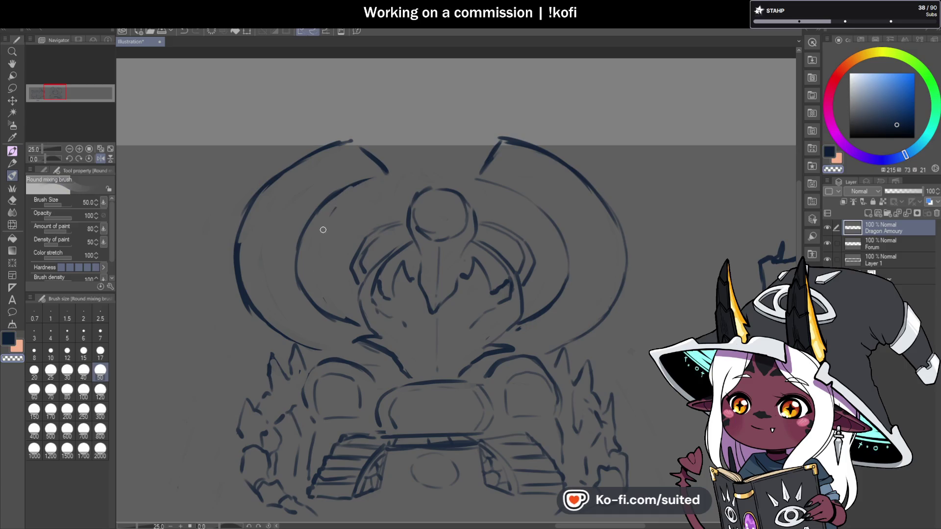
{"action": "left_click_drag", "start_coordinate": [241, 217], "coordinate": [239, 289]}
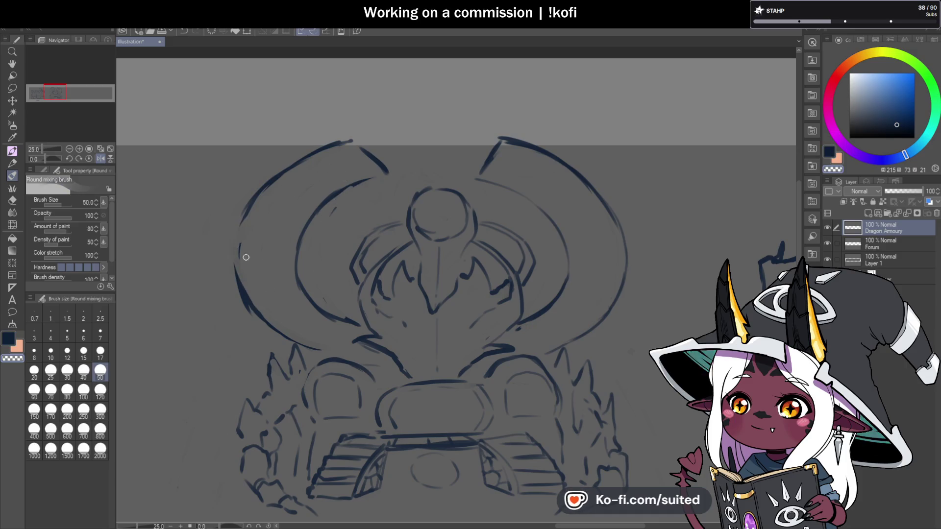
{"action": "mouse_move", "coordinate": [244, 210]}
{"action": "left_mouse_down"}
{"action": "mouse_move", "coordinate": [239, 266]}
{"action": "mouse_move", "coordinate": [265, 328]}
{"action": "left_mouse_up"}
{"action": "key", "text": "c"}
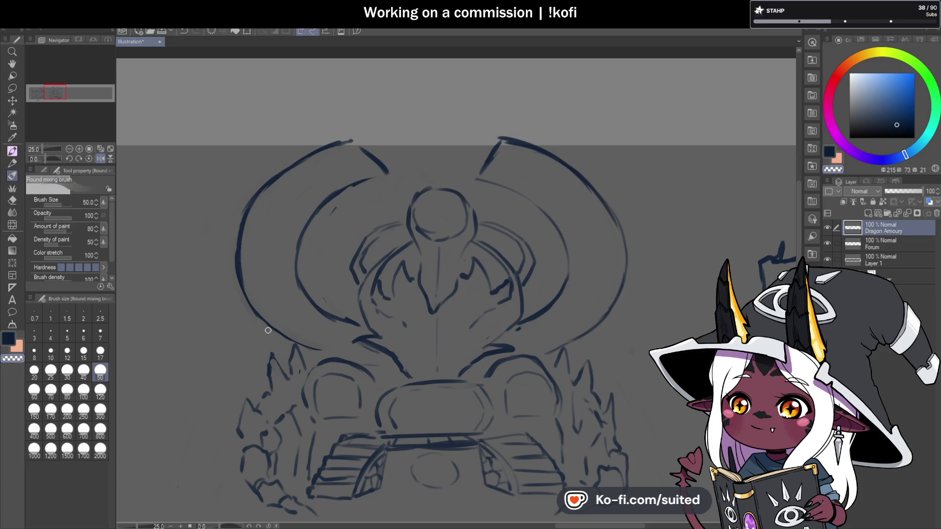
{"action": "scroll", "coordinate": [420, 210], "scroll_direction": "down", "scroll_amount": 4}
{"action": "scroll", "coordinate": [463, 248], "scroll_direction": "up", "scroll_amount": 4}
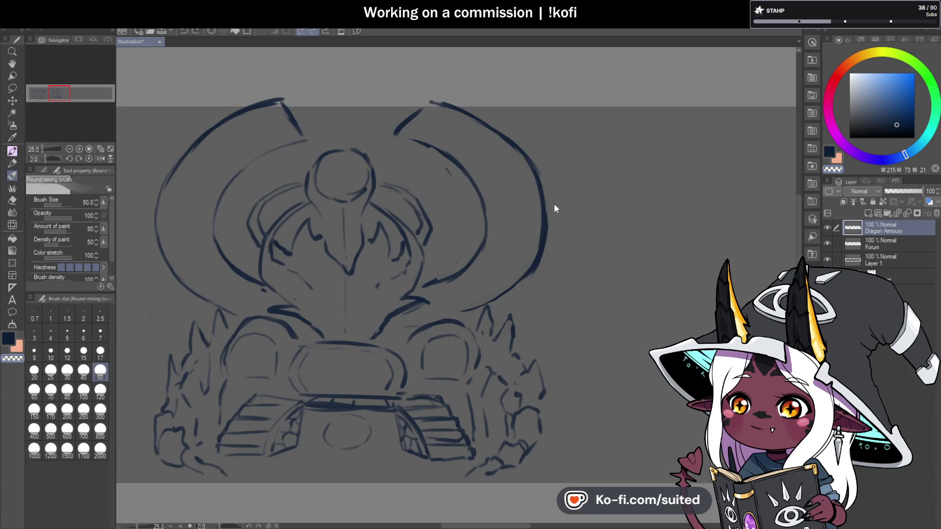
Lasso and delete the dragon's right horn strokes.
{"action": "key", "text": "m"}
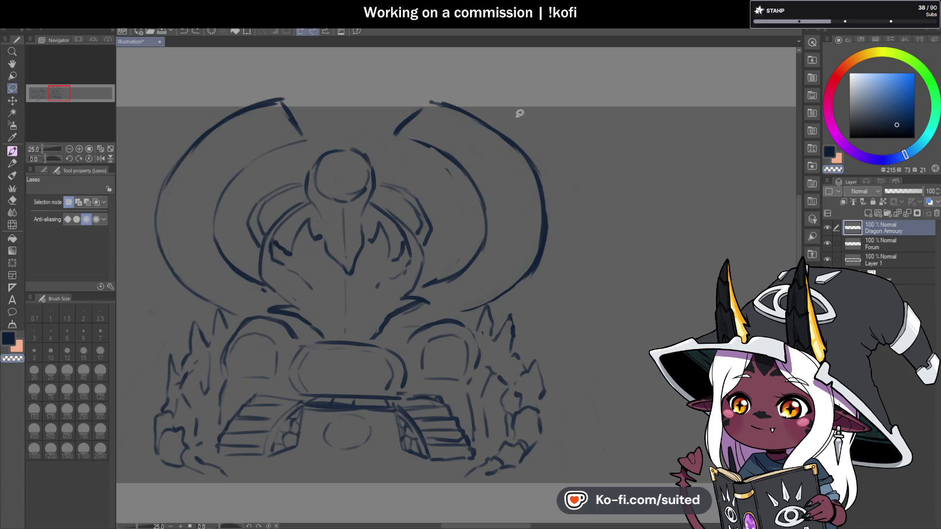
{"action": "mouse_move", "coordinate": [377, 140]}
{"action": "left_mouse_down"}
{"action": "mouse_move", "coordinate": [456, 315]}
{"action": "mouse_move", "coordinate": [504, 300]}
{"action": "mouse_move", "coordinate": [569, 142]}
{"action": "left_mouse_up"}
{"action": "key", "text": "Delete"}
{"action": "key", "text": "ctrl+d"}
Place a horizontally flipped copy of the left horn on the right and merge it into Dragon Armoury.
{"action": "mouse_move", "coordinate": [312, 102]}
{"action": "left_mouse_down"}
{"action": "mouse_move", "coordinate": [126, 248]}
{"action": "mouse_move", "coordinate": [211, 309]}
{"action": "mouse_move", "coordinate": [262, 301]}
{"action": "left_mouse_up"}
{"action": "left_click_drag", "start_coordinate": [244, 251], "coordinate": [329, 110]}
{"action": "key", "text": "ctrl+c"}
{"action": "key", "text": "ctrl+v"}
{"action": "key", "text": "ctrl+t"}
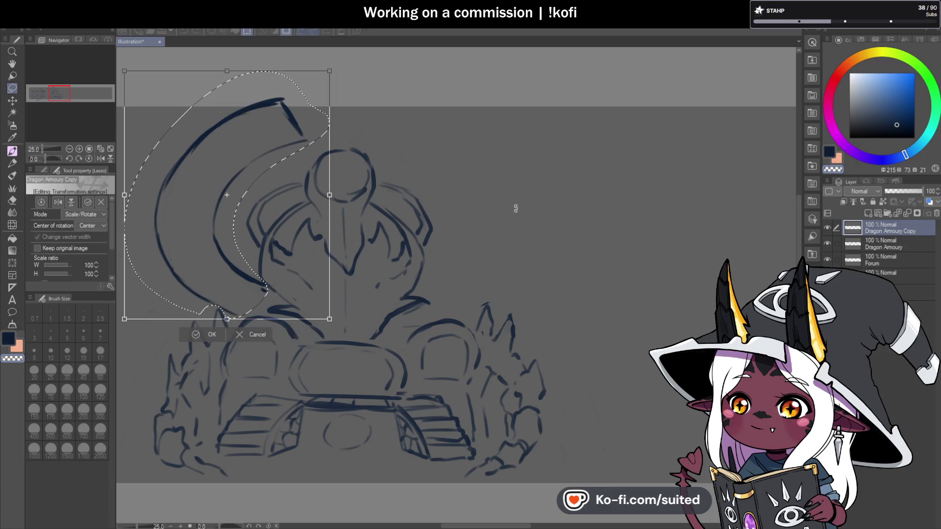
{"action": "left_click", "coordinate": [57, 203]}
{"action": "left_click_drag", "start_coordinate": [272, 220], "coordinate": [501, 253]}
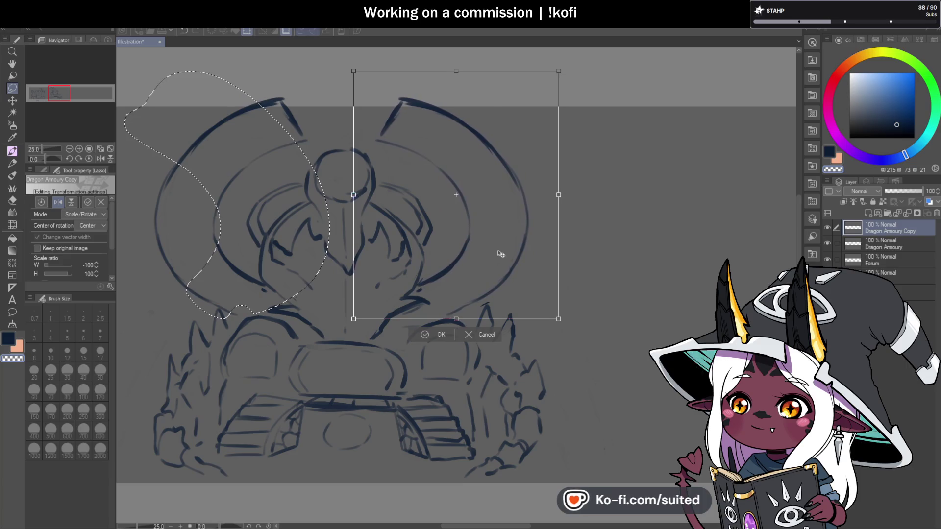
{"action": "key", "text": "Return"}
{"action": "key", "text": "ctrl+d"}
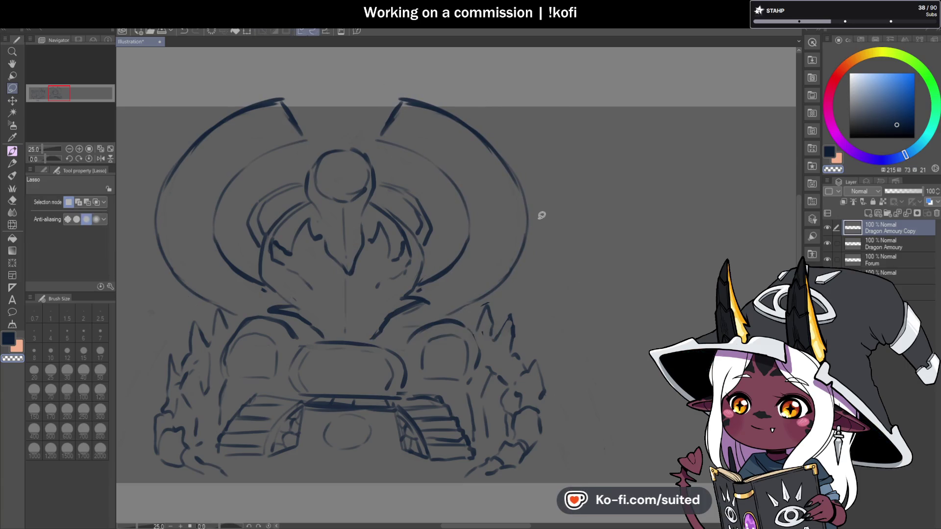
{"action": "key", "text": "b"}
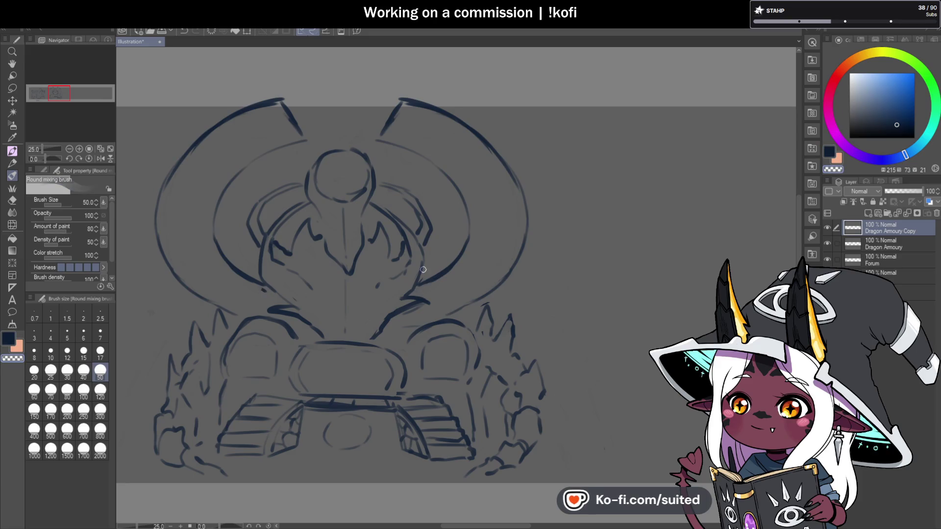
{"action": "left_click", "coordinate": [907, 213]}
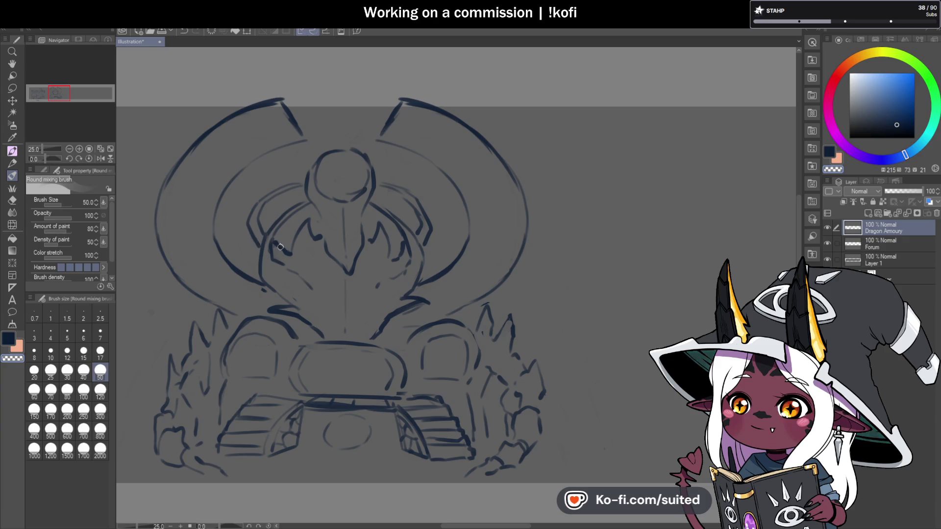
Retrace the upper-left outer arc darker and thicker in the dark navy colour.
{"action": "key", "text": "c"}
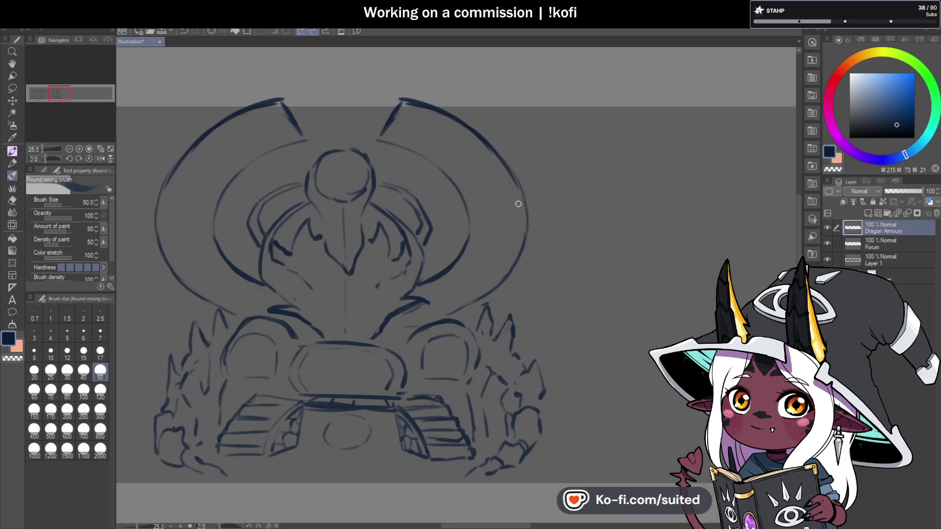
{"action": "scroll", "coordinate": [512, 220], "scroll_direction": "down", "scroll_amount": 5}
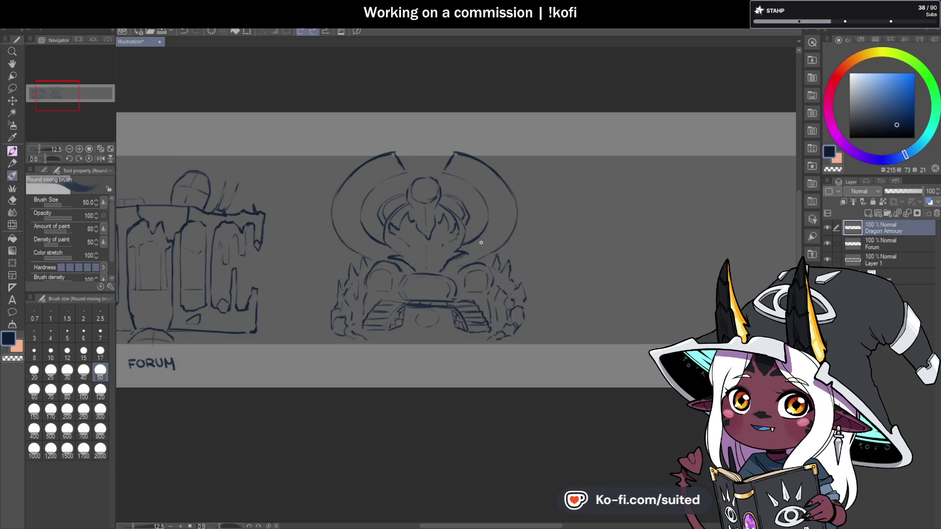
{"action": "scroll", "coordinate": [484, 271], "scroll_direction": "up", "scroll_amount": 5}
{"action": "key", "text": "c"}
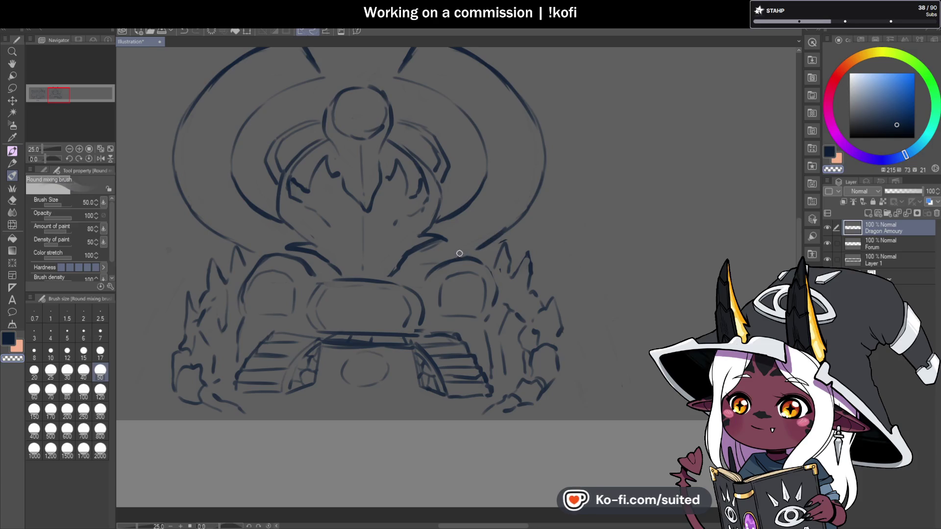
{"action": "key", "text": "c"}
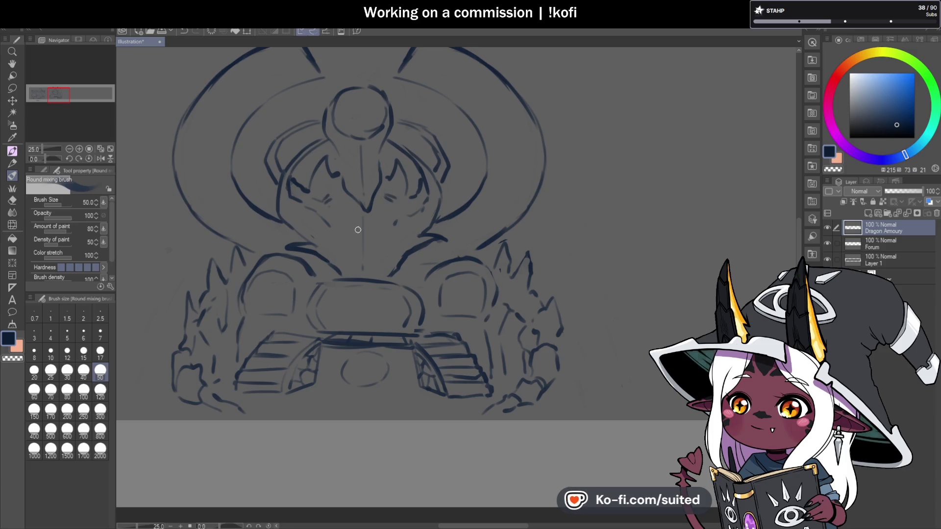
{"action": "scroll", "coordinate": [350, 222], "scroll_direction": "down", "scroll_amount": 5}
{"action": "scroll", "coordinate": [475, 275], "scroll_direction": "up", "scroll_amount": 5}
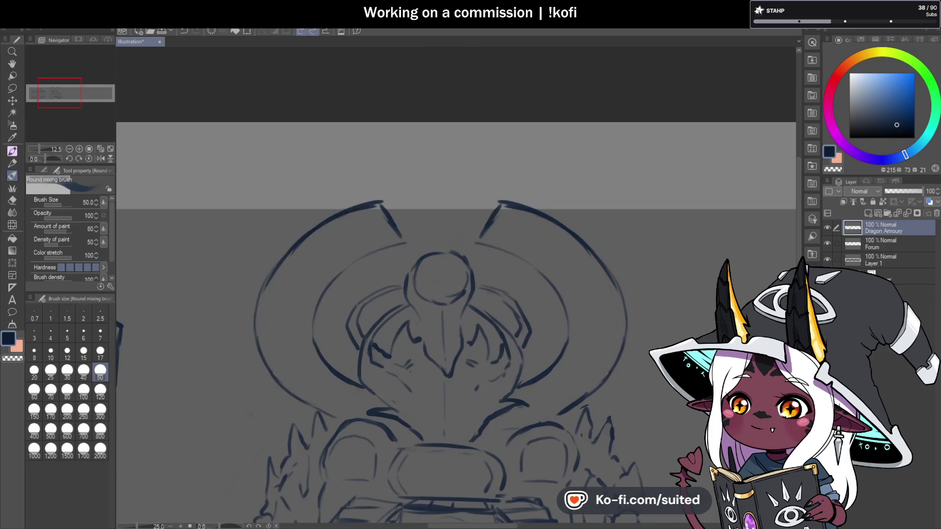
{"action": "left_click_drag", "start_coordinate": [369, 202], "coordinate": [268, 282]}
{"action": "mouse_move", "coordinate": [375, 204]}
{"action": "left_mouse_down"}
{"action": "mouse_move", "coordinate": [321, 225]}
{"action": "mouse_move", "coordinate": [264, 315]}
{"action": "left_mouse_up"}
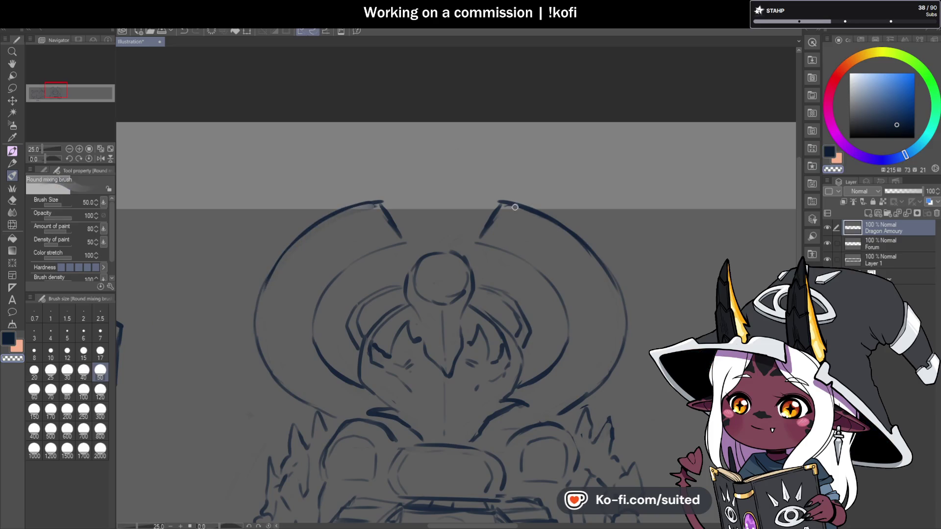
Retrace the right arc darker, save, and add a light stroke to the lower left arc.
{"action": "left_click_drag", "start_coordinate": [582, 234], "coordinate": [624, 331]}
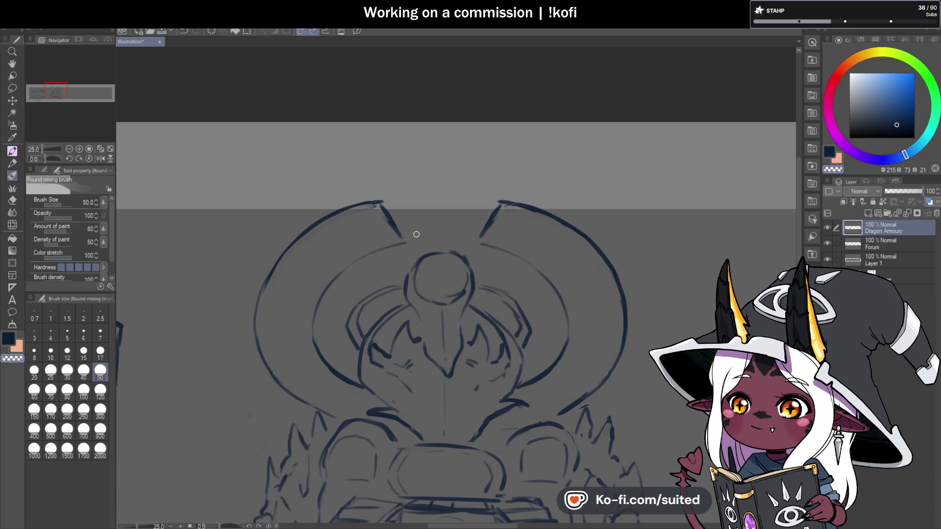
{"action": "key", "text": "ctrl+s"}
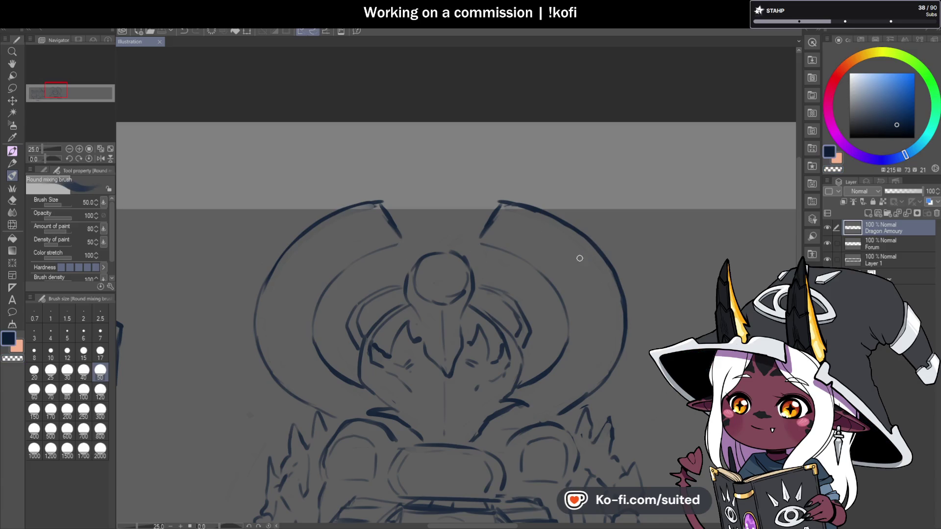
{"action": "scroll", "coordinate": [437, 214], "scroll_direction": "down", "scroll_amount": 1}
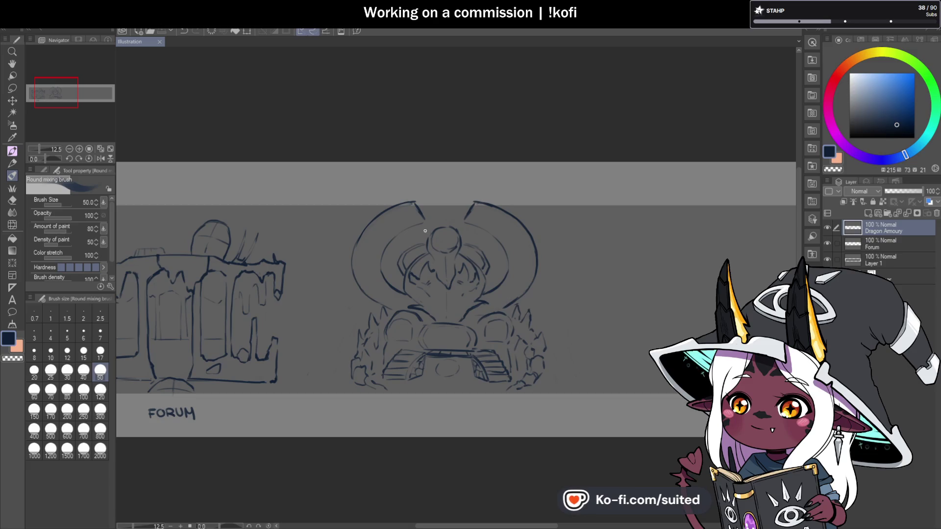
{"action": "scroll", "coordinate": [415, 225], "scroll_direction": "up", "scroll_amount": 1}
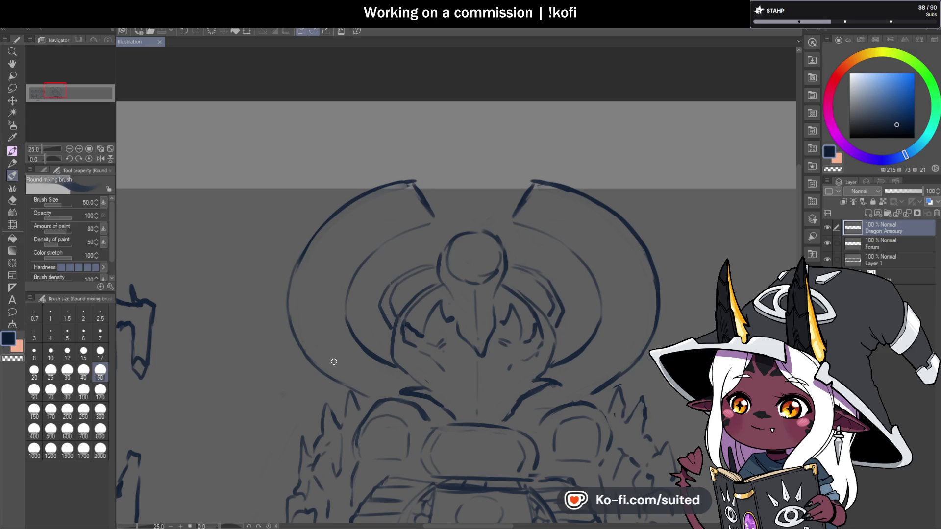
{"action": "mouse_move", "coordinate": [356, 348]}
{"action": "left_mouse_down"}
{"action": "mouse_move", "coordinate": [336, 376]}
{"action": "mouse_move", "coordinate": [363, 393]}
{"action": "left_mouse_up"}
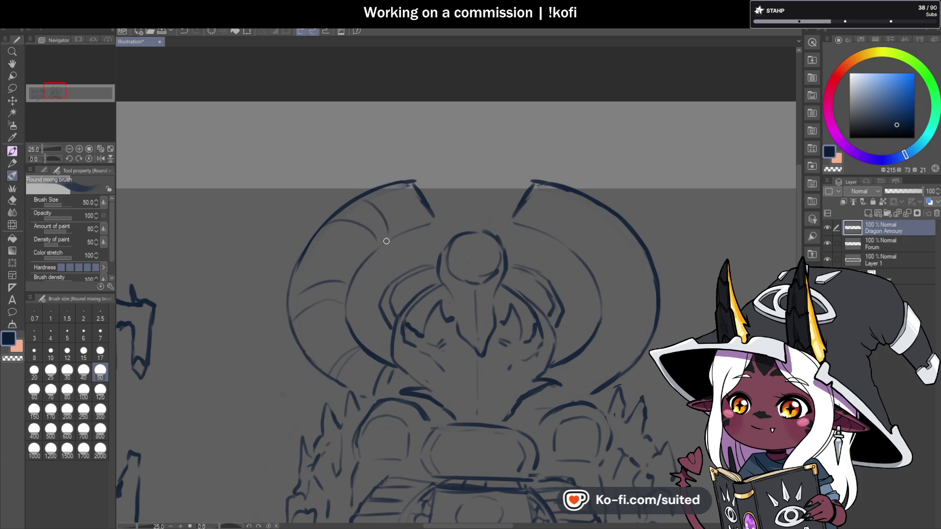
{"action": "key", "text": "ctrl+minus"}
{"action": "scroll", "coordinate": [499, 268], "scroll_direction": "up", "scroll_amount": 2}
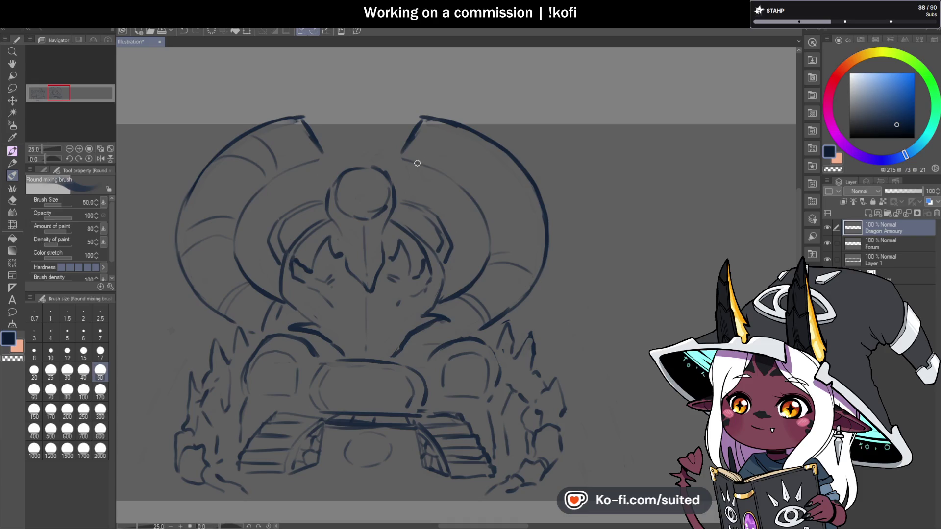
Draw an inner curve and band lines on the right horn, extending its bottom curve.
{"action": "mouse_move", "coordinate": [459, 184]}
{"action": "left_mouse_down"}
{"action": "mouse_move", "coordinate": [468, 162]}
{"action": "mouse_move", "coordinate": [507, 162]}
{"action": "left_mouse_up"}
{"action": "left_click_drag", "start_coordinate": [499, 254], "coordinate": [534, 260]}
{"action": "left_click_drag", "start_coordinate": [490, 223], "coordinate": [531, 209]}
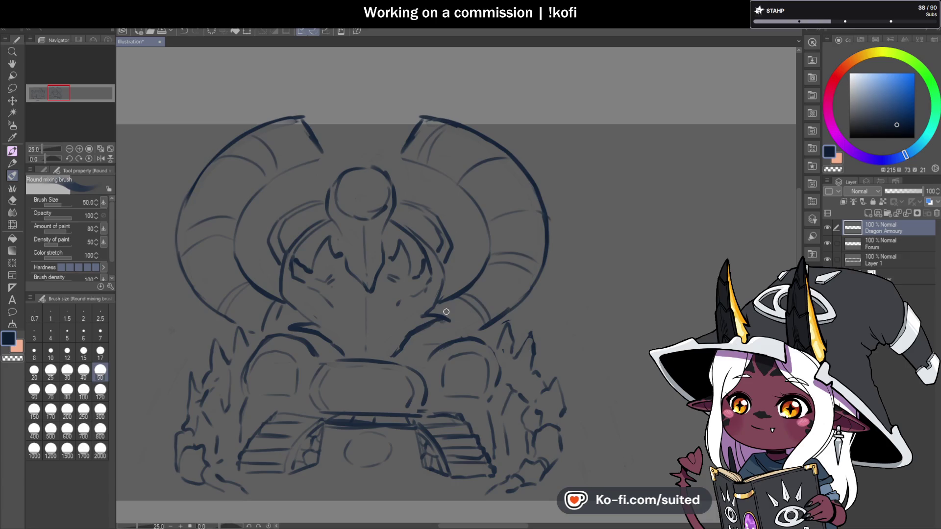
{"action": "left_click_drag", "start_coordinate": [491, 322], "coordinate": [478, 331]}
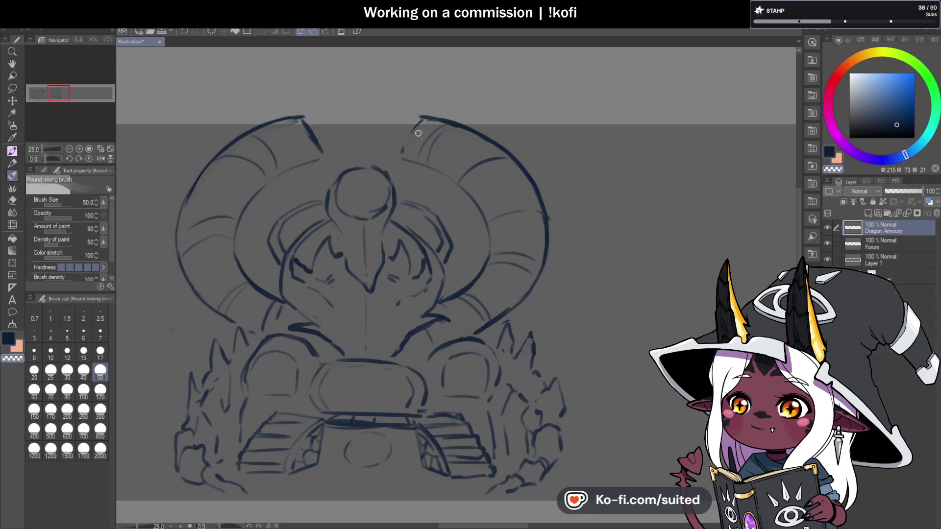
Extend the left horn tip, thicken its outline, refine the right horn's curves, and save.
{"action": "key", "text": "c"}
{"action": "key", "text": "c"}
{"action": "mouse_move", "coordinate": [302, 116]}
{"action": "left_mouse_down"}
{"action": "mouse_move", "coordinate": [321, 142]}
{"action": "mouse_move", "coordinate": [291, 170]}
{"action": "left_mouse_up"}
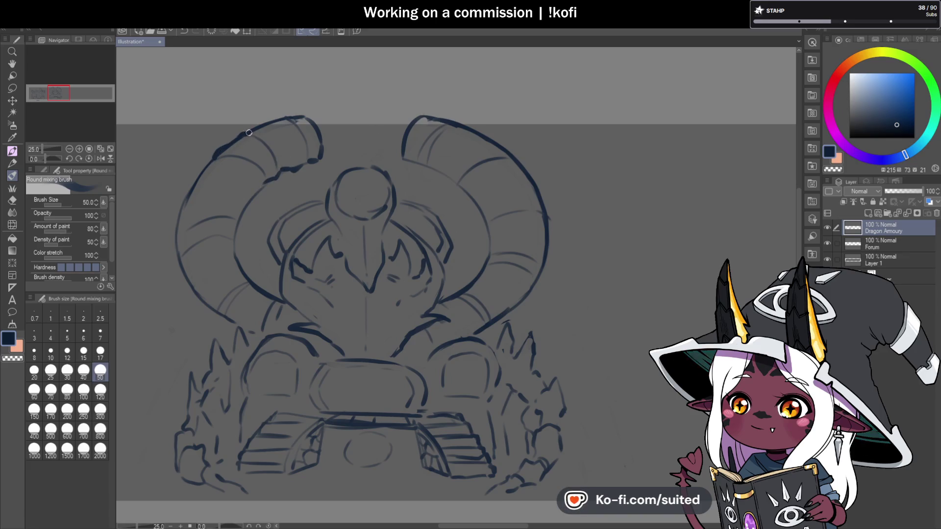
{"action": "left_click_drag", "start_coordinate": [175, 235], "coordinate": [184, 281]}
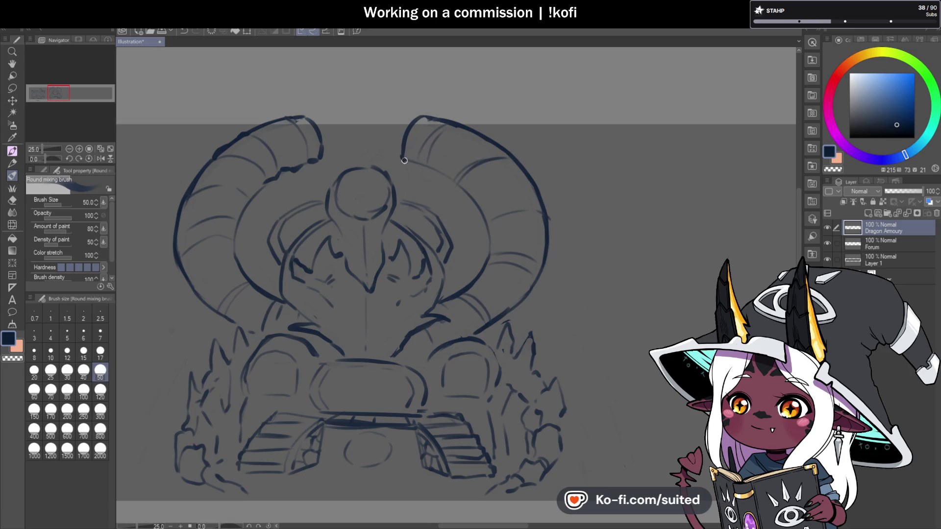
{"action": "mouse_move", "coordinate": [445, 177]}
{"action": "left_mouse_down"}
{"action": "mouse_move", "coordinate": [487, 225]}
{"action": "mouse_move", "coordinate": [482, 266]}
{"action": "left_mouse_up"}
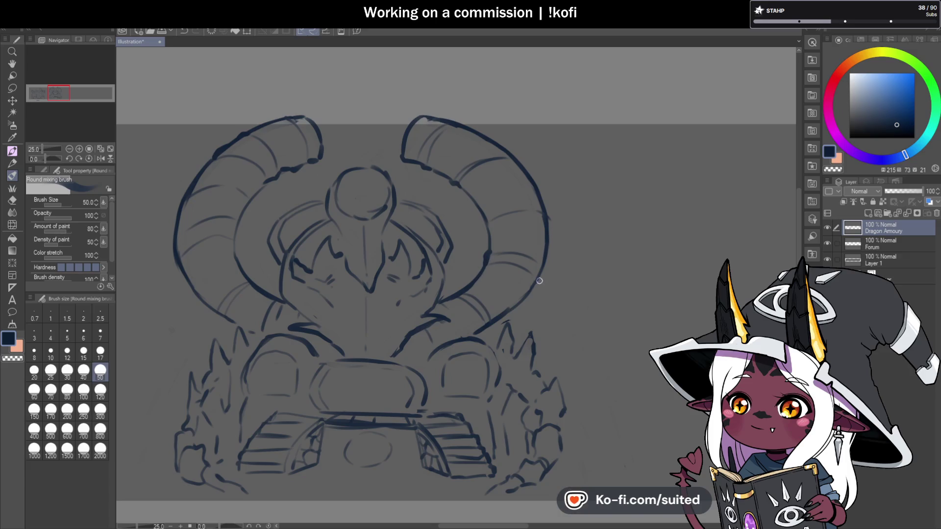
{"action": "key", "text": "c"}
{"action": "left_click_drag", "start_coordinate": [527, 292], "coordinate": [475, 332]}
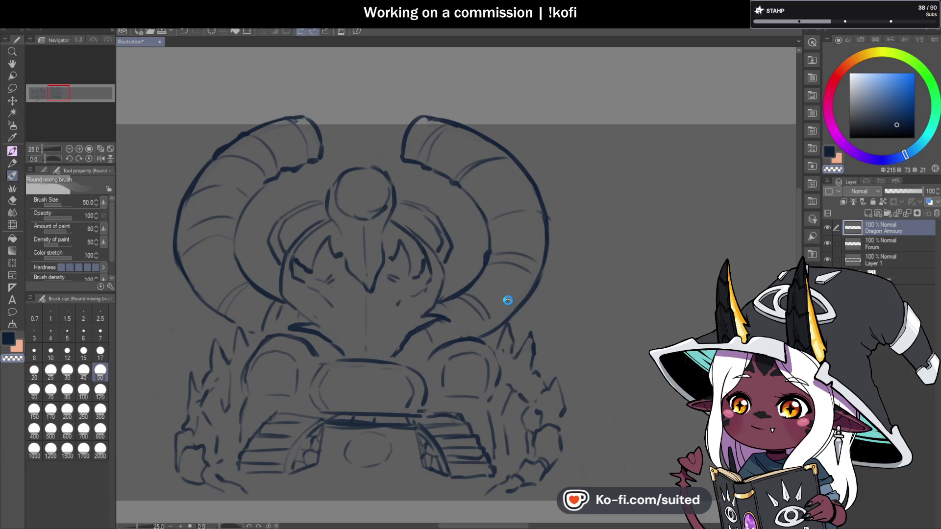
{"action": "key", "text": "c"}
{"action": "key", "text": "ctrl+s"}
Touch up the lower horn lines and draw the crest's left and right sides above the head.
{"action": "left_click_drag", "start_coordinate": [483, 320], "coordinate": [479, 335]}
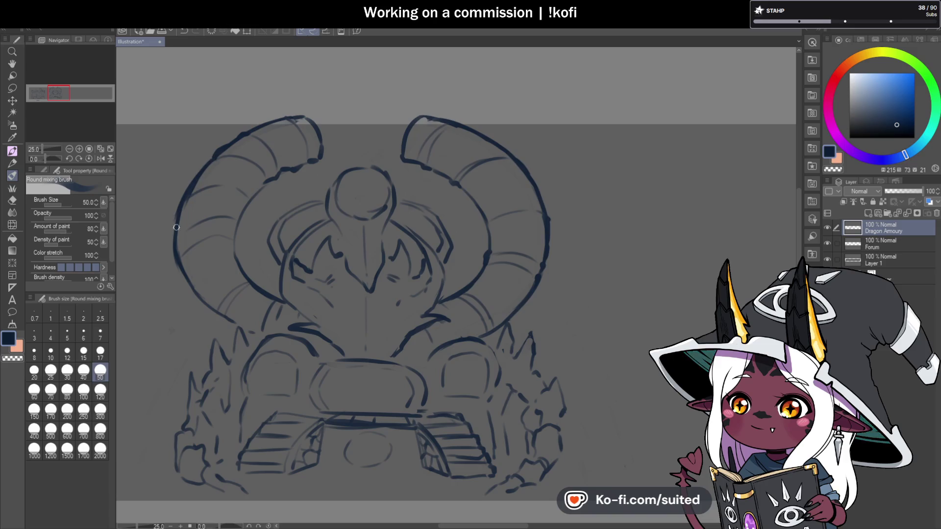
{"action": "left_click_drag", "start_coordinate": [198, 288], "coordinate": [244, 323]}
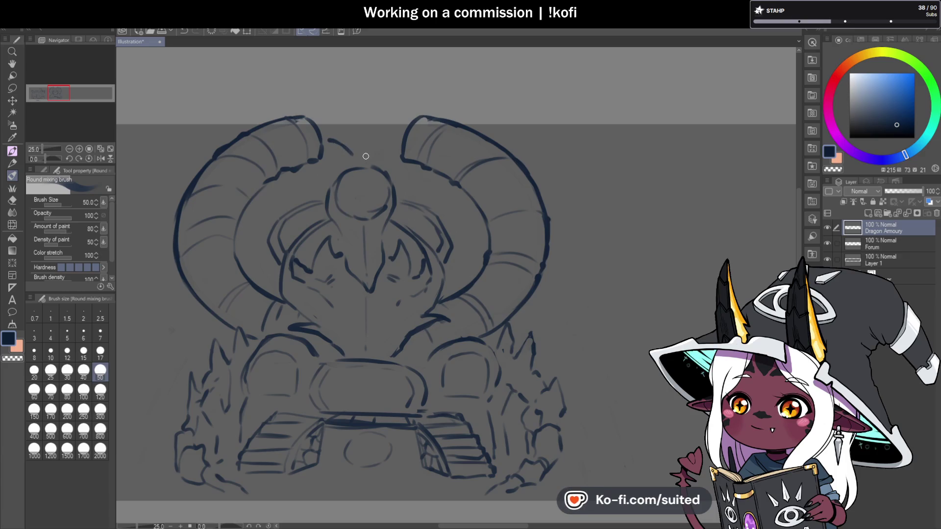
{"action": "mouse_move", "coordinate": [327, 142]}
{"action": "left_mouse_down"}
{"action": "mouse_move", "coordinate": [363, 159]}
{"action": "mouse_move", "coordinate": [394, 142]}
{"action": "mouse_move", "coordinate": [361, 128]}
{"action": "left_mouse_up"}
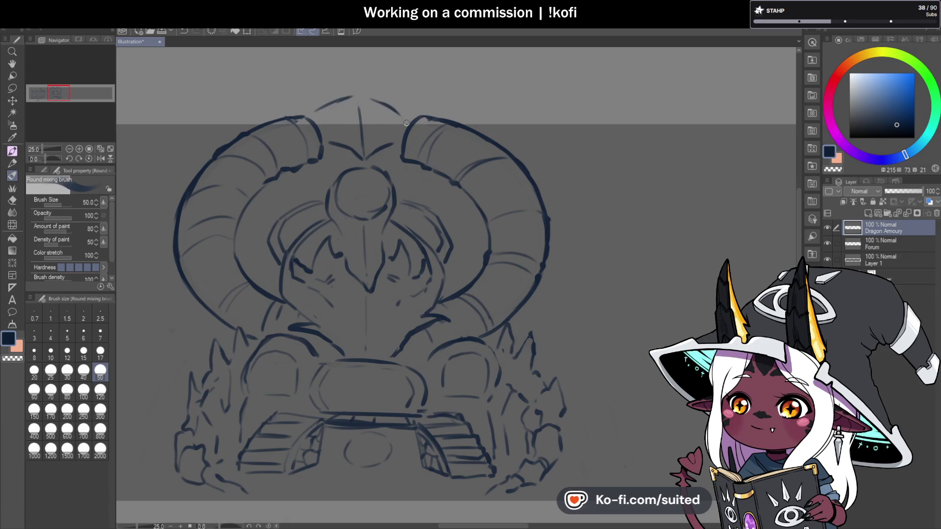
{"action": "left_click_drag", "start_coordinate": [371, 97], "coordinate": [409, 123]}
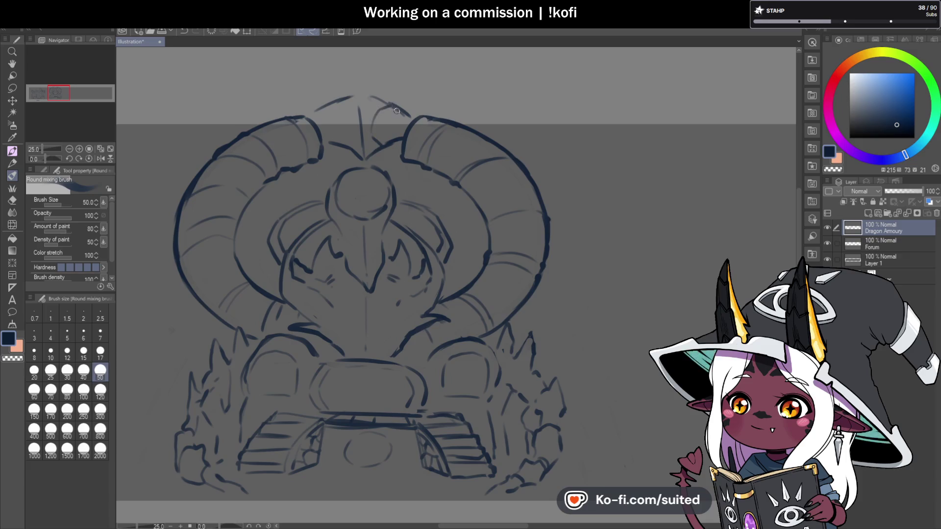
{"action": "left_click_drag", "start_coordinate": [348, 109], "coordinate": [309, 116]}
Draw the left side of the big arch and redraw its right side after an undo.
{"action": "scroll", "coordinate": [538, 348], "scroll_direction": "down", "scroll_amount": 5}
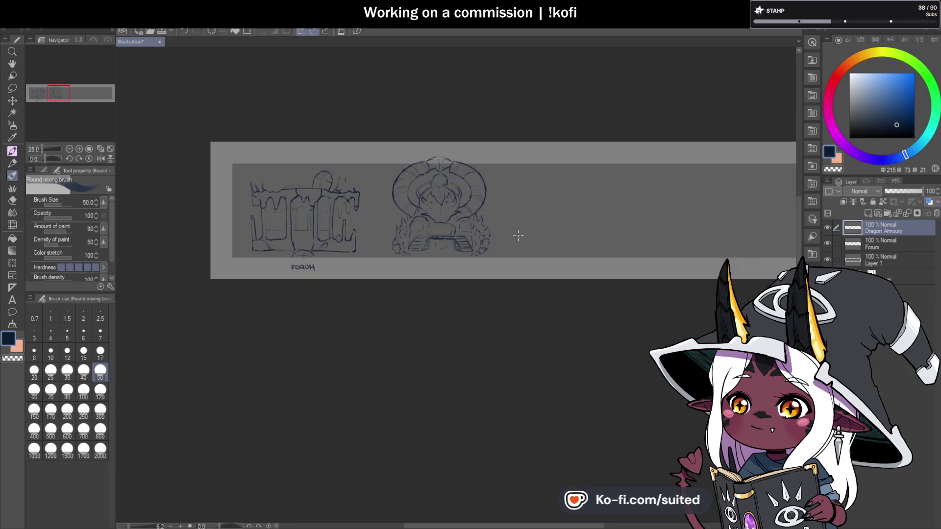
{"action": "scroll", "coordinate": [501, 227], "scroll_direction": "up", "scroll_amount": 5}
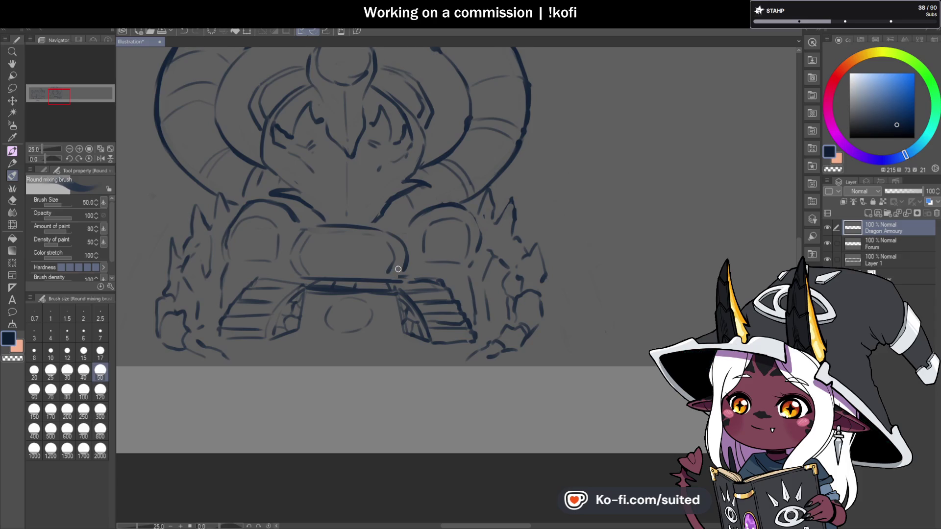
{"action": "scroll", "coordinate": [388, 342], "scroll_direction": "down", "scroll_amount": 2}
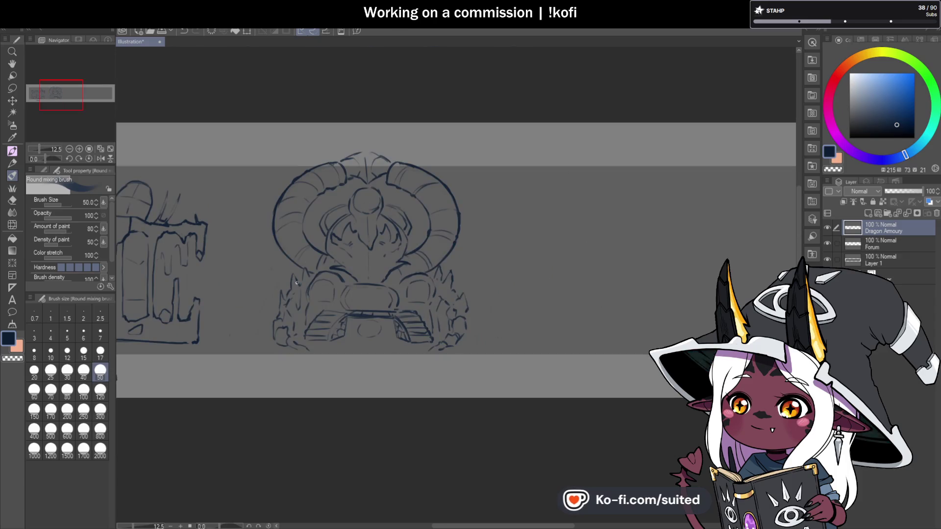
{"action": "mouse_move", "coordinate": [275, 251]}
{"action": "left_mouse_down"}
{"action": "mouse_move", "coordinate": [235, 311]}
{"action": "mouse_move", "coordinate": [232, 334]}
{"action": "left_mouse_up"}
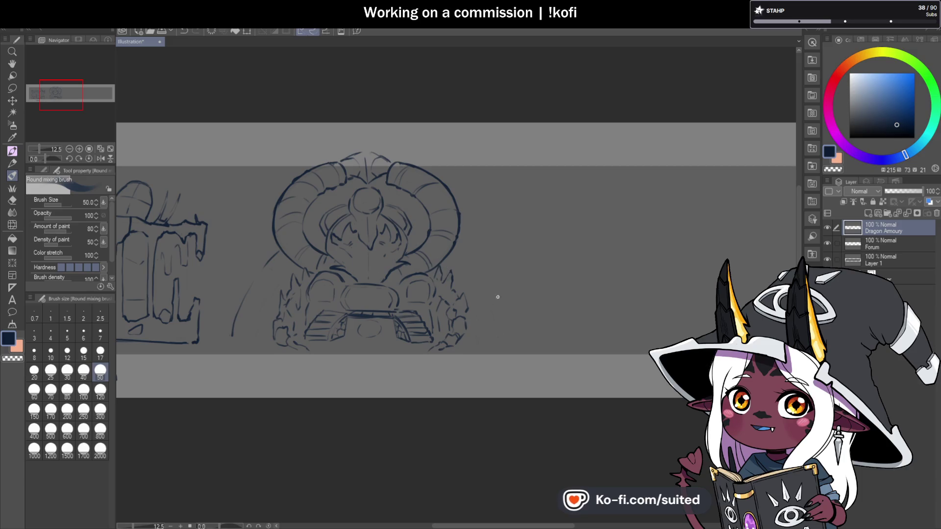
{"action": "scroll", "coordinate": [471, 265], "scroll_direction": "up", "scroll_amount": 2}
{"action": "scroll", "coordinate": [444, 233], "scroll_direction": "down", "scroll_amount": 2}
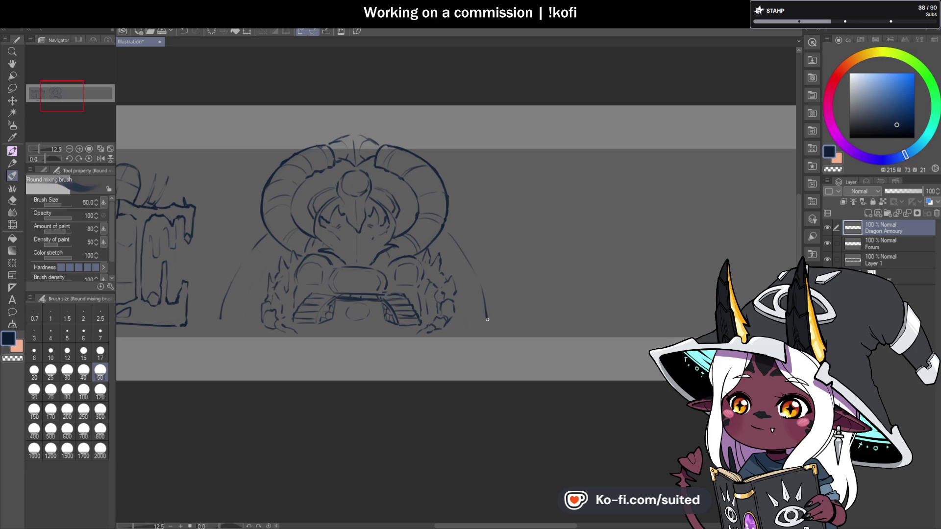
{"action": "key", "text": "ctrl+z"}
{"action": "mouse_move", "coordinate": [444, 233]}
{"action": "left_mouse_down"}
{"action": "mouse_move", "coordinate": [473, 265]}
{"action": "mouse_move", "coordinate": [496, 326]}
{"action": "left_mouse_up"}
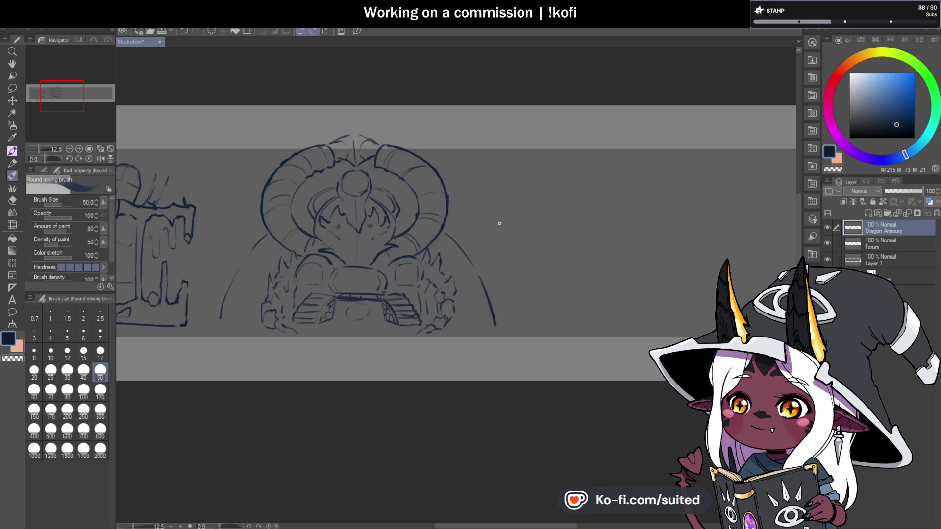
Redraw the arch's lower left end and erase the upper part of the right arch line.
{"action": "scroll", "coordinate": [225, 316], "scroll_direction": "up", "scroll_amount": 2}
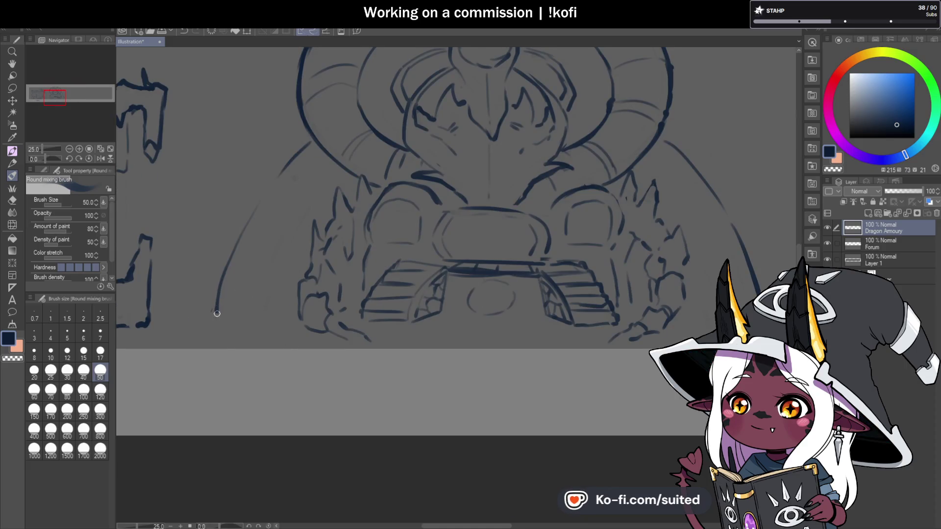
{"action": "mouse_move", "coordinate": [271, 312]}
{"action": "left_mouse_down"}
{"action": "mouse_move", "coordinate": [279, 260]}
{"action": "mouse_move", "coordinate": [334, 180]}
{"action": "left_mouse_up"}
{"action": "scroll", "coordinate": [343, 175], "scroll_direction": "down", "scroll_amount": 3}
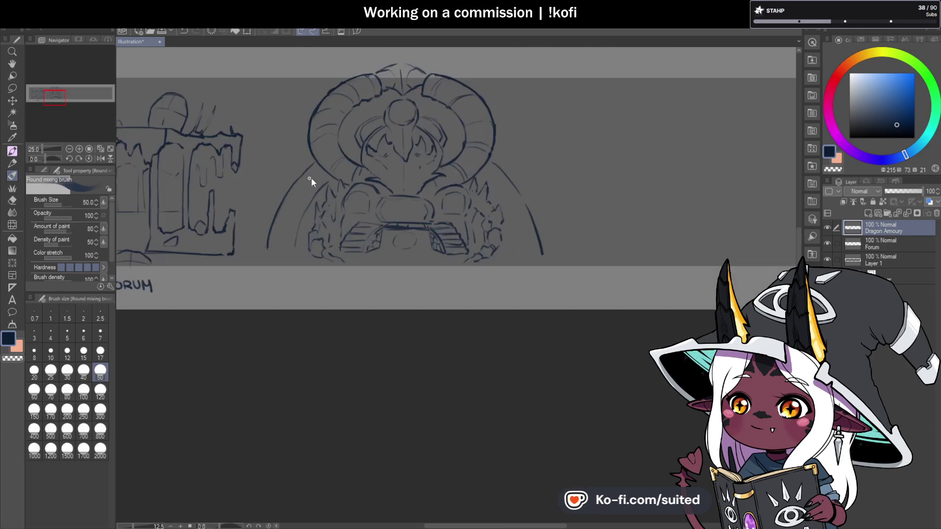
{"action": "scroll", "coordinate": [395, 181], "scroll_direction": "up", "scroll_amount": 1}
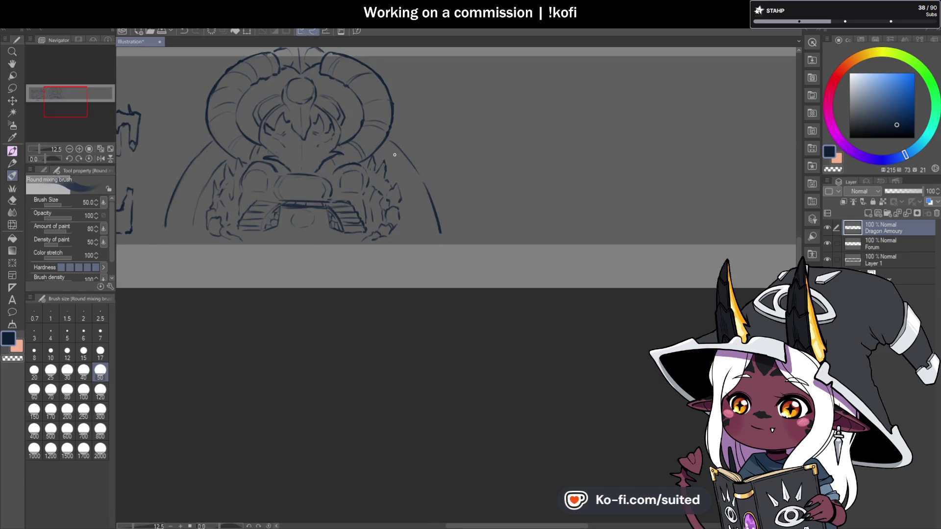
{"action": "left_click_drag", "start_coordinate": [395, 147], "coordinate": [440, 232]}
Lasso the left arch line and place a horizontally flipped copy on the right side.
{"action": "key", "text": "m"}
{"action": "mouse_move", "coordinate": [219, 171]}
{"action": "left_mouse_down"}
{"action": "mouse_move", "coordinate": [229, 158]}
{"action": "mouse_move", "coordinate": [201, 141]}
{"action": "left_mouse_up"}
{"action": "left_click_drag", "start_coordinate": [188, 233], "coordinate": [216, 174]}
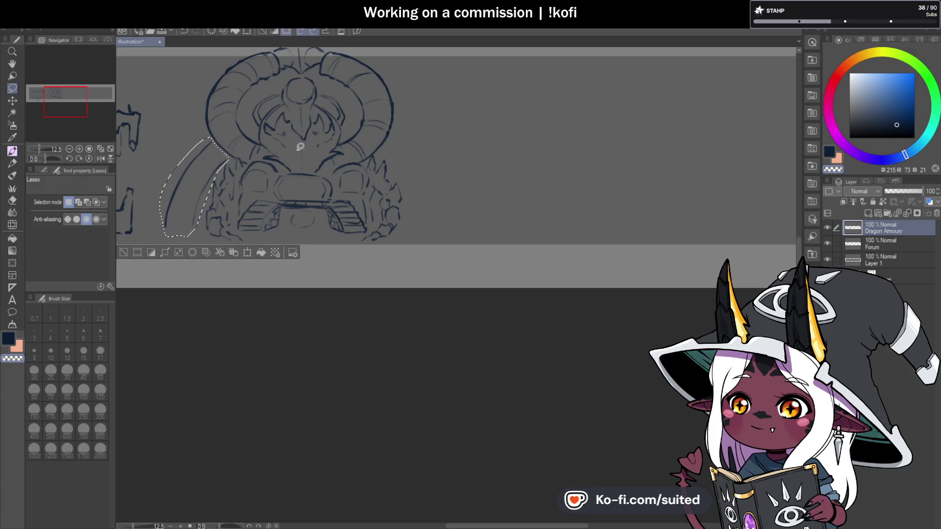
{"action": "key", "text": "ctrl+c"}
{"action": "key", "text": "ctrl+v"}
{"action": "key", "text": "ctrl+t"}
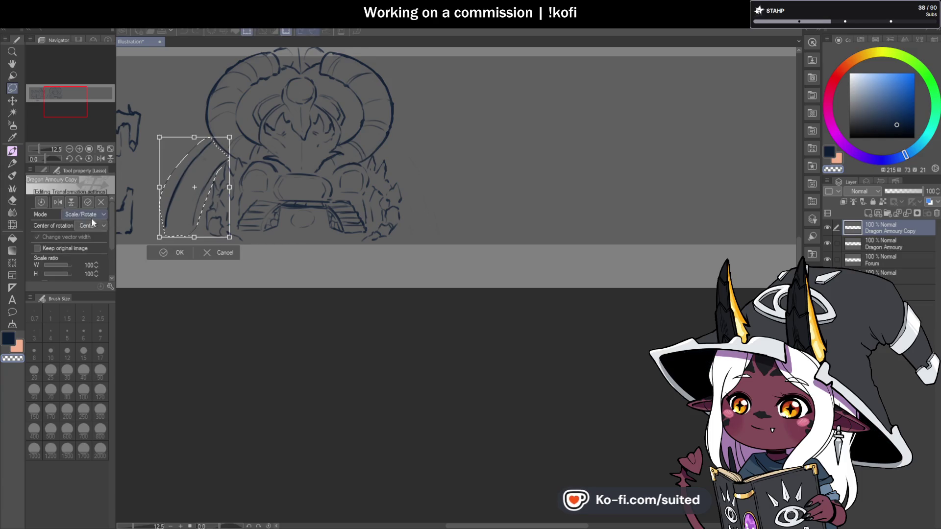
{"action": "left_click", "coordinate": [61, 201]}
{"action": "left_click_drag", "start_coordinate": [198, 221], "coordinate": [414, 220]}
{"action": "left_click", "coordinate": [395, 254]}
{"action": "key", "text": "ctrl+d"}
Switch back to the brush with the dark drawing colour.
{"action": "scroll", "coordinate": [398, 162], "scroll_direction": "up", "scroll_amount": 4}
{"action": "key", "text": "b"}
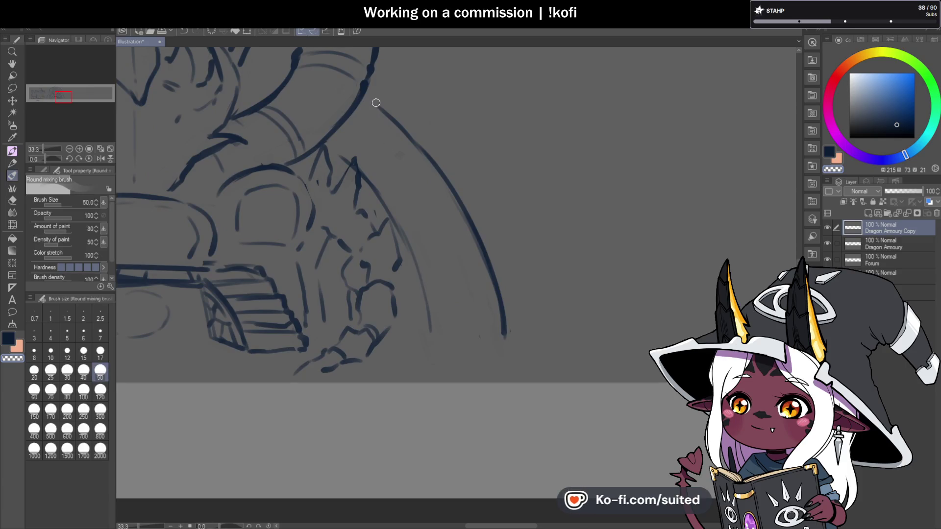
{"action": "key", "text": "c"}
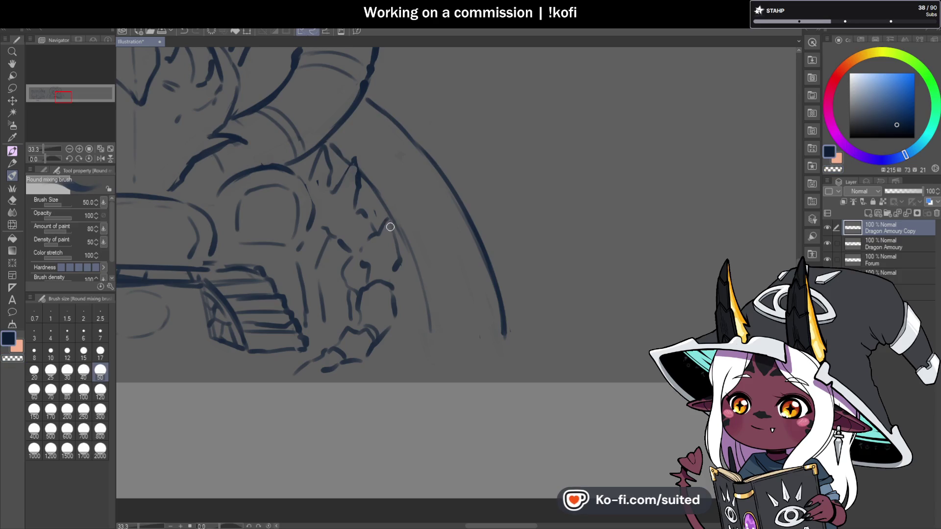
{"action": "key", "text": "c"}
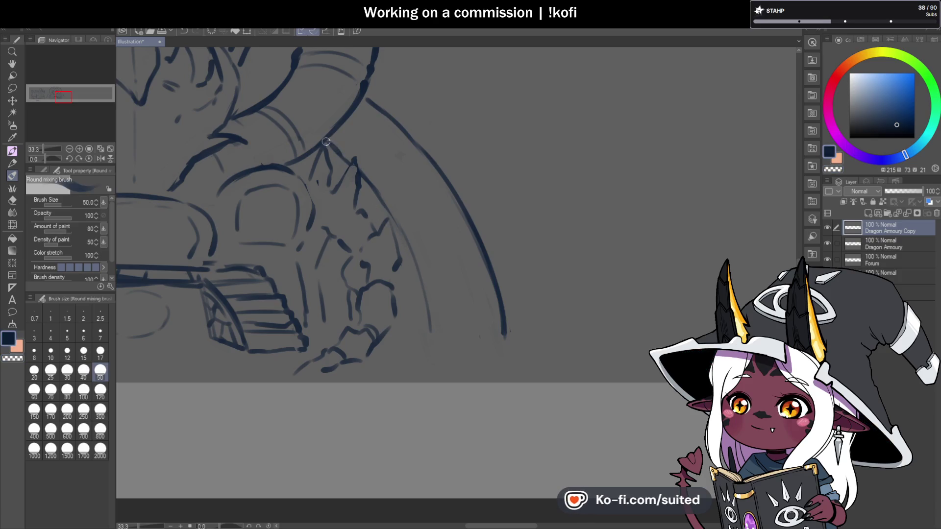
{"action": "scroll", "coordinate": [555, 209], "scroll_direction": "down", "scroll_amount": 1}
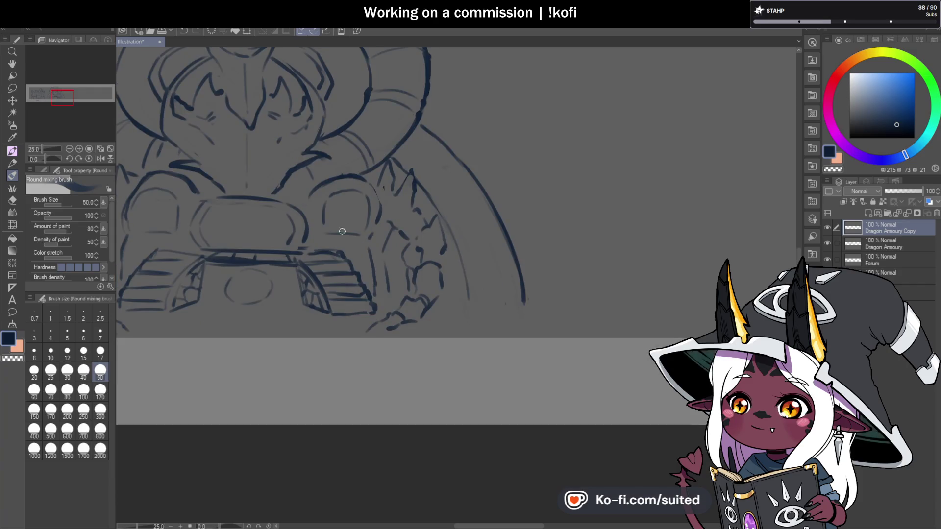
Sketch two parallel edges of a band across the left arch.
{"action": "scroll", "coordinate": [446, 190], "scroll_direction": "down", "scroll_amount": 1}
{"action": "scroll", "coordinate": [216, 195], "scroll_direction": "up", "scroll_amount": 1}
{"action": "left_click_drag", "start_coordinate": [219, 174], "coordinate": [248, 217]}
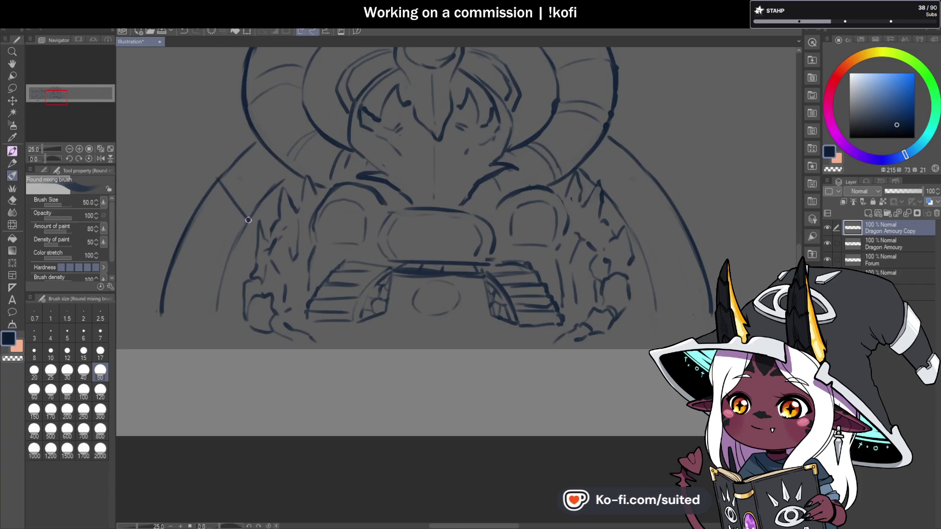
{"action": "left_click_drag", "start_coordinate": [225, 173], "coordinate": [253, 215]}
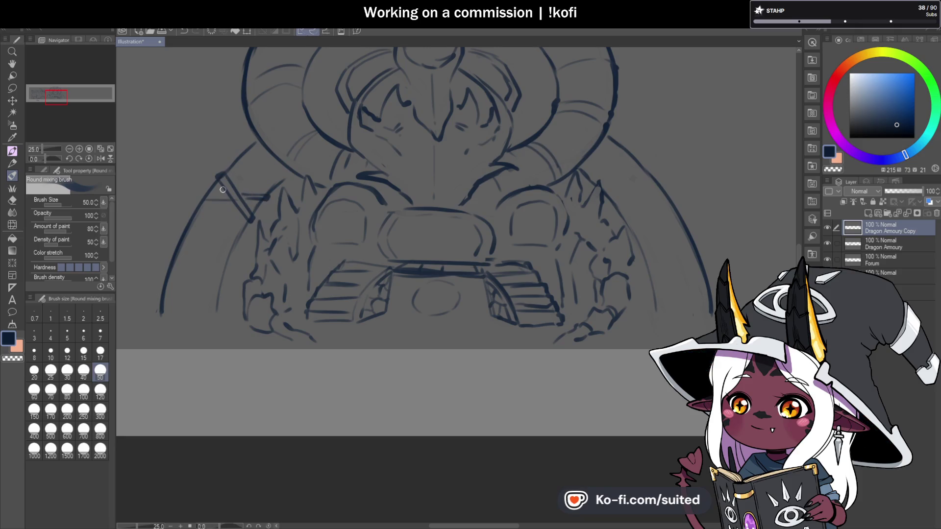
{"action": "key", "text": "c"}
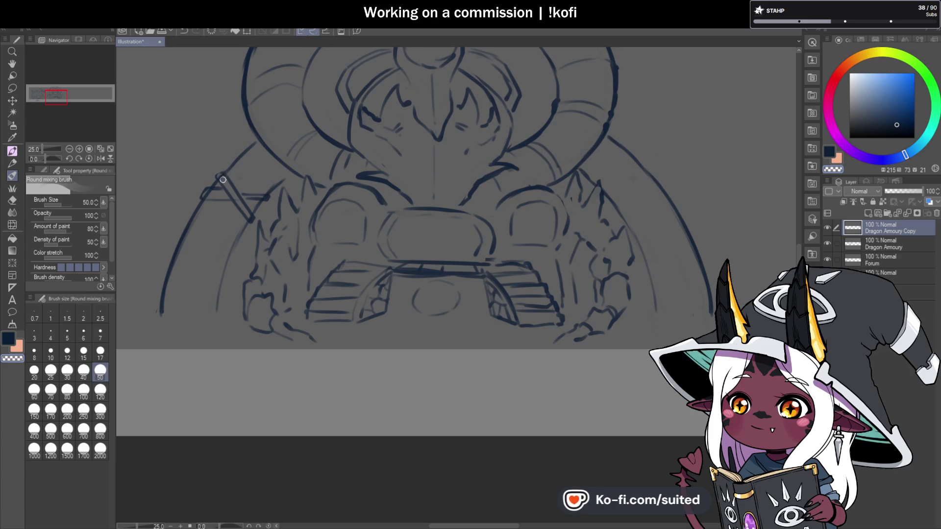
Merge the mirrored arch copy down into the dragon layer and save.
{"action": "left_click", "coordinate": [906, 213]}
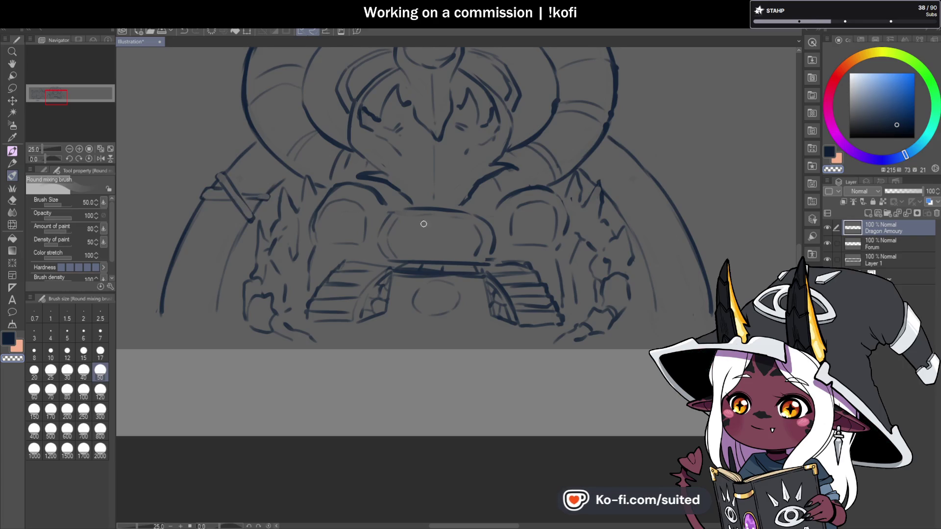
{"action": "key", "text": "ctrl+s"}
{"action": "key", "text": "c"}
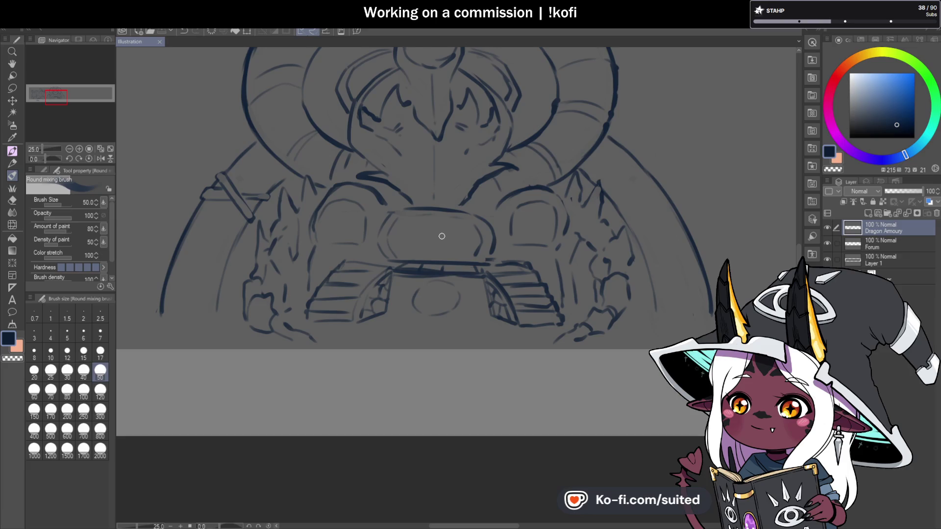
{"action": "key", "text": "c"}
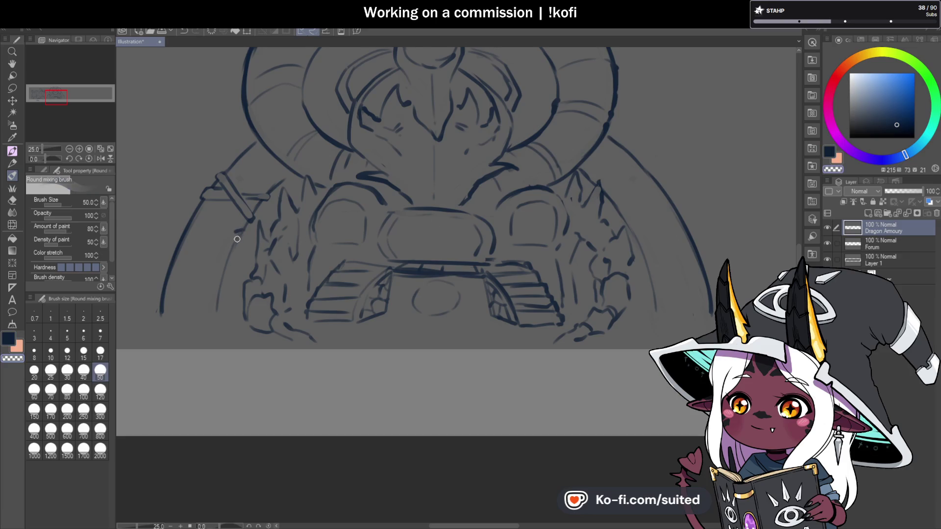
{"action": "key", "text": "c"}
Extend the left arch line below the band and save the illustration.
{"action": "left_click_drag", "start_coordinate": [242, 231], "coordinate": [227, 311]}
{"action": "key", "text": "c"}
{"action": "key", "text": "c"}
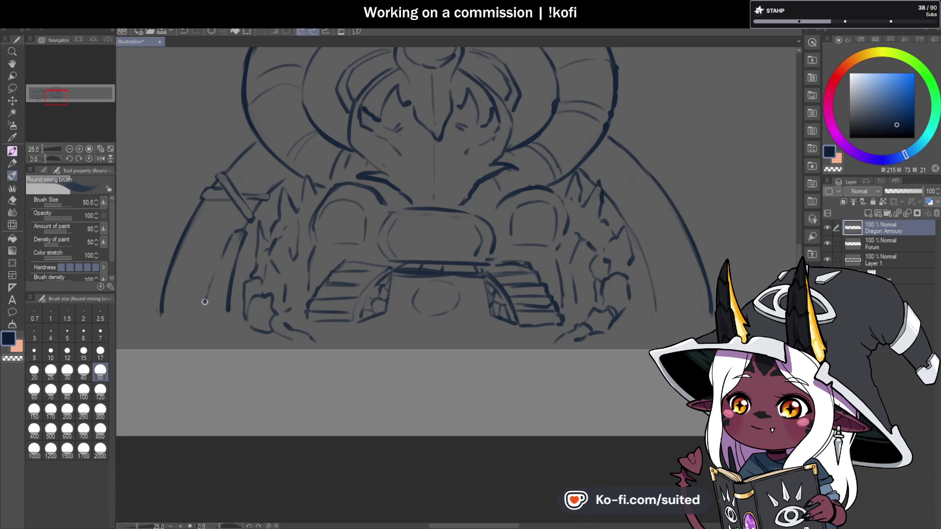
{"action": "scroll", "coordinate": [205, 301], "scroll_direction": "down", "scroll_amount": 2}
{"action": "scroll", "coordinate": [199, 253], "scroll_direction": "up", "scroll_amount": 2}
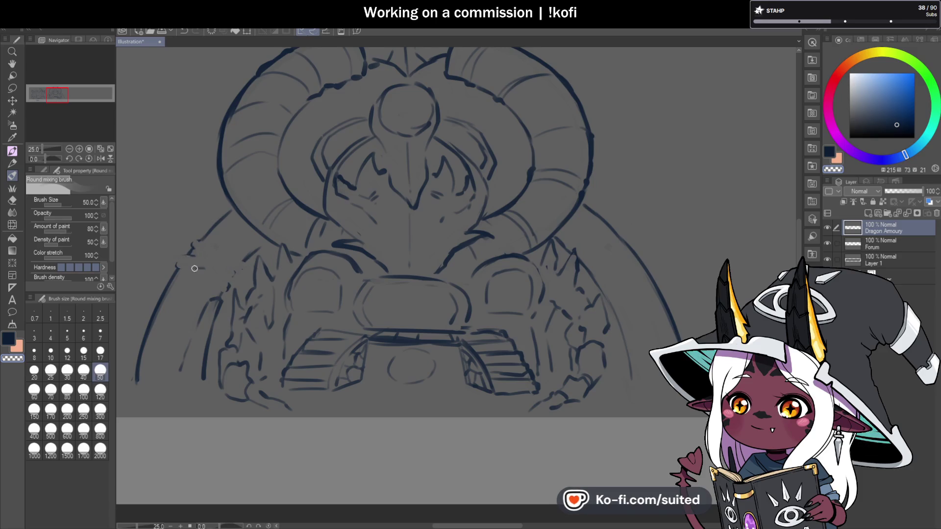
{"action": "key", "text": "ctrl+s"}
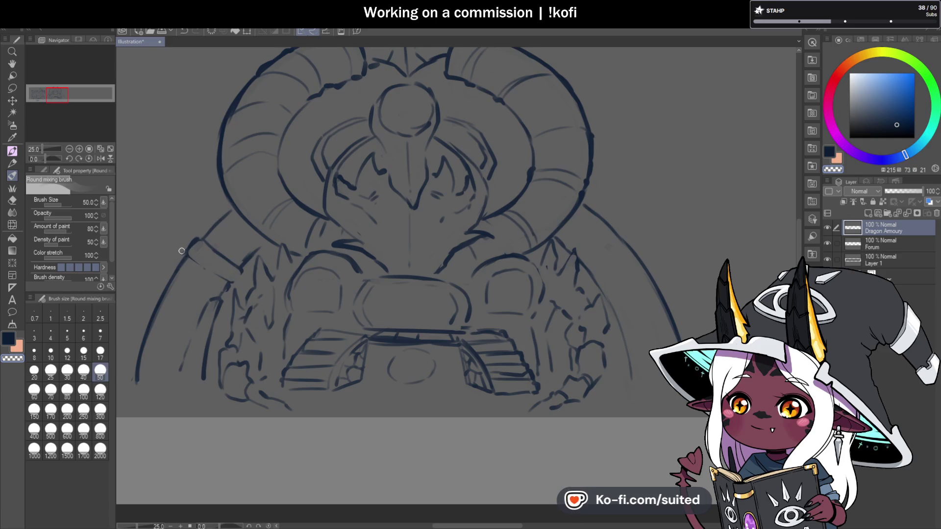
Redraw the band's edges, left end and top edge, touching up the strap shape.
{"action": "mouse_move", "coordinate": [187, 255]}
{"action": "left_mouse_down"}
{"action": "mouse_move", "coordinate": [216, 272]}
{"action": "mouse_move", "coordinate": [237, 271]}
{"action": "left_mouse_up"}
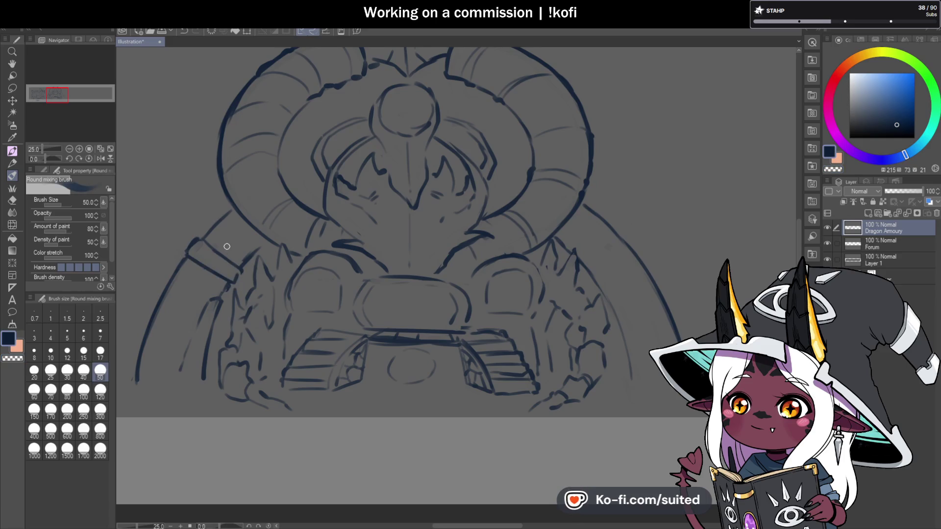
{"action": "left_click_drag", "start_coordinate": [239, 270], "coordinate": [221, 217]}
{"action": "key", "text": "c"}
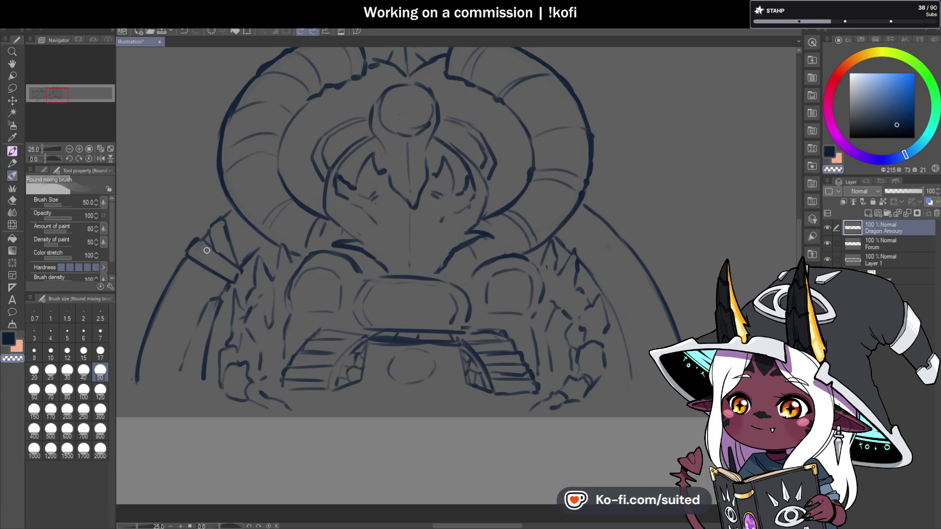
{"action": "key", "text": "c"}
{"action": "mouse_move", "coordinate": [186, 259]}
{"action": "left_mouse_down"}
{"action": "mouse_move", "coordinate": [185, 247]}
{"action": "mouse_move", "coordinate": [211, 235]}
{"action": "left_mouse_up"}
{"action": "key", "text": "c"}
{"action": "key", "text": "c"}
{"action": "left_click_drag", "start_coordinate": [235, 279], "coordinate": [242, 271]}
{"action": "key", "text": "c"}
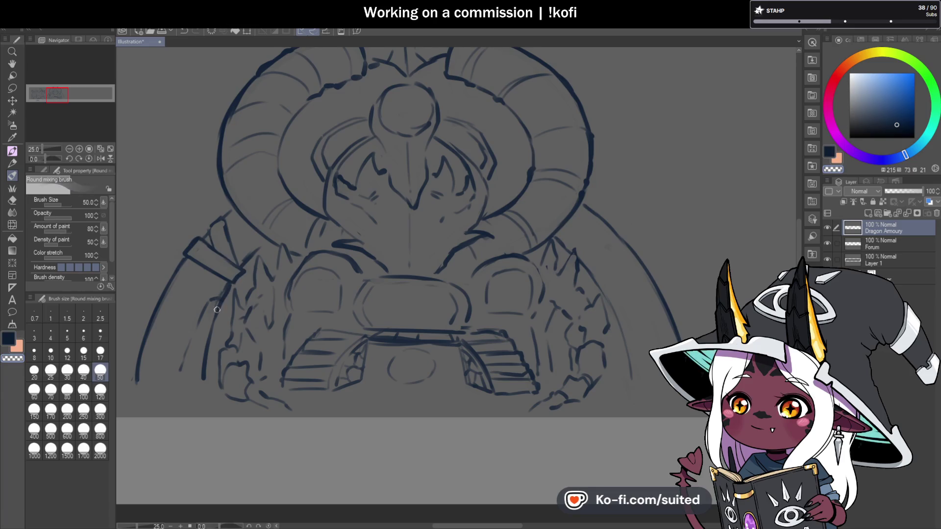
{"action": "key", "text": "c"}
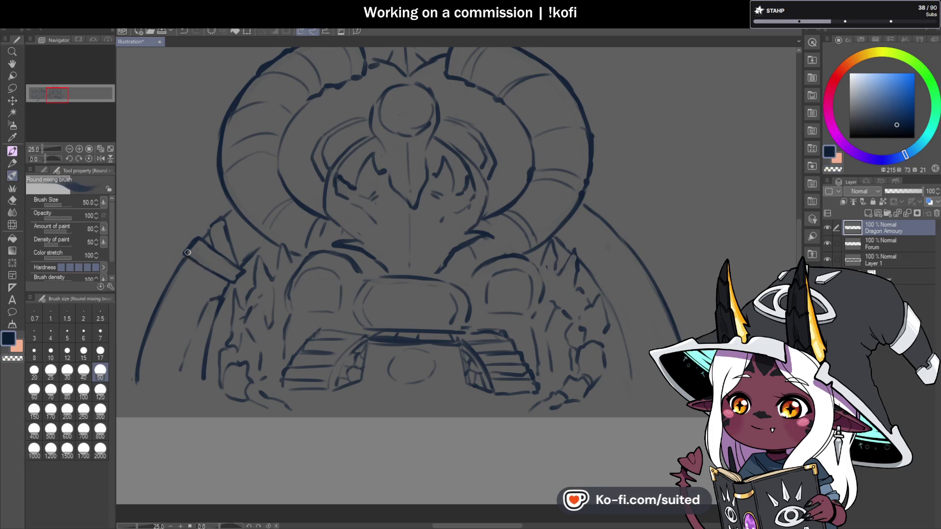
{"action": "scroll", "coordinate": [305, 207], "scroll_direction": "down", "scroll_amount": 5}
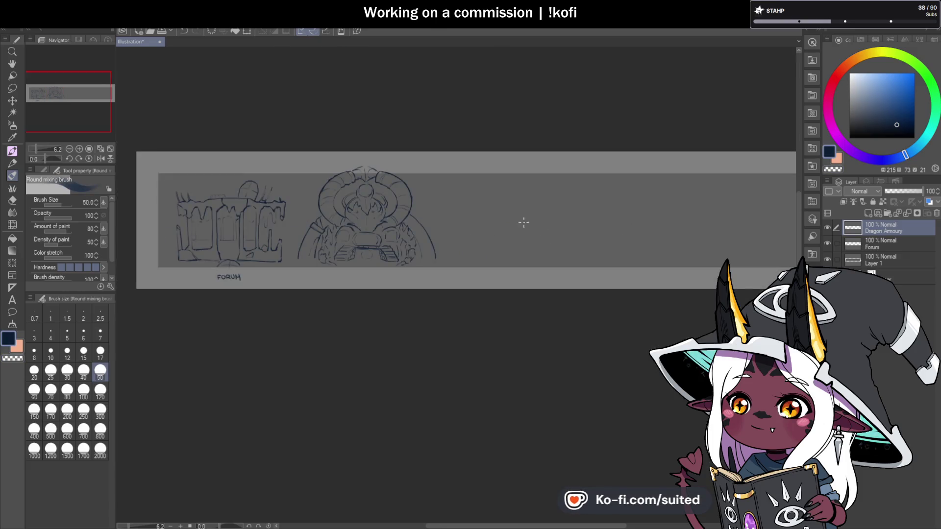
Extend the right arch curve downward and save.
{"action": "scroll", "coordinate": [419, 228], "scroll_direction": "up", "scroll_amount": 5}
{"action": "left_click_drag", "start_coordinate": [414, 346], "coordinate": [416, 362]}
{"action": "key", "text": "ctrl+s"}
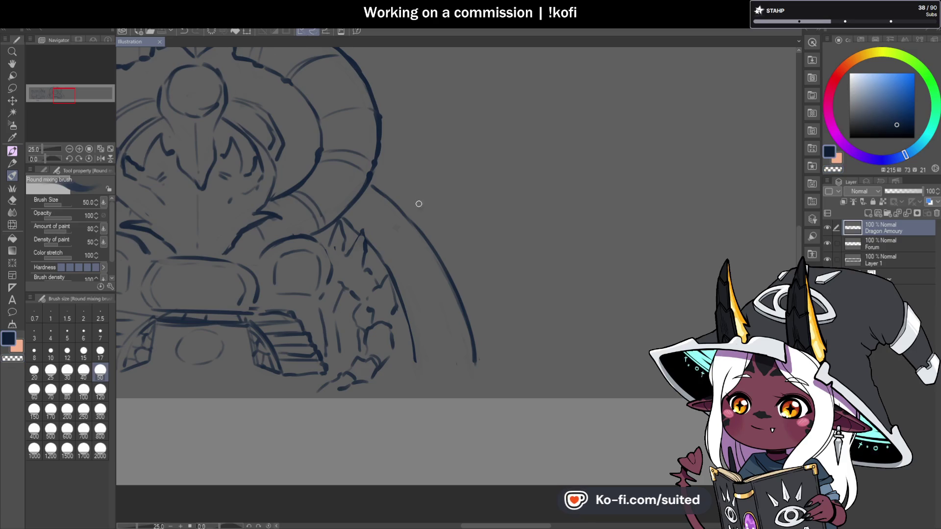
Draw the right arch's band edges, erase stray lower lines, and save.
{"action": "left_click_drag", "start_coordinate": [392, 263], "coordinate": [410, 241]}
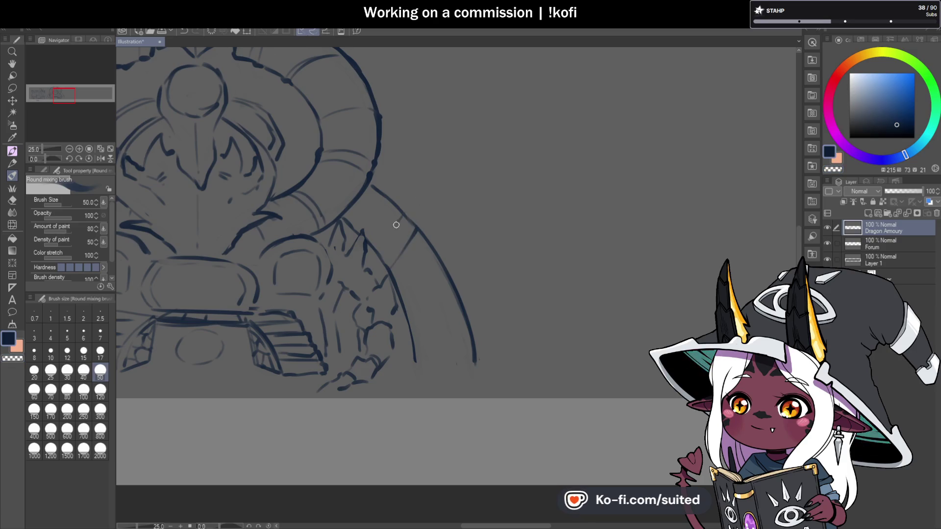
{"action": "key", "text": "c"}
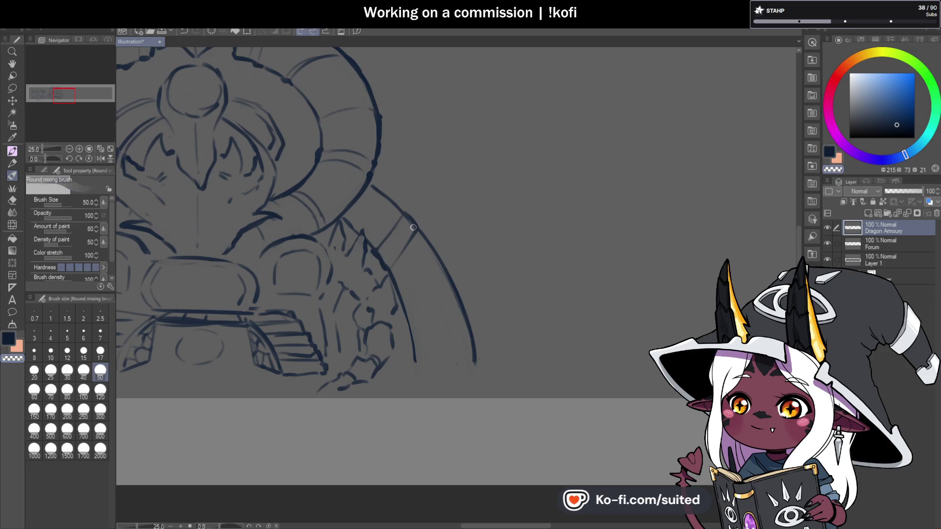
{"action": "key", "text": "c"}
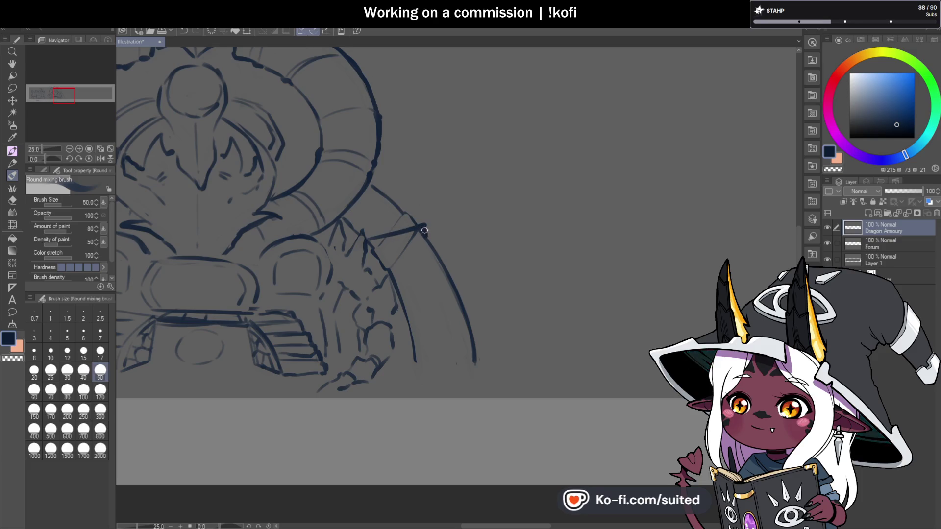
{"action": "left_click_drag", "start_coordinate": [370, 241], "coordinate": [415, 230]}
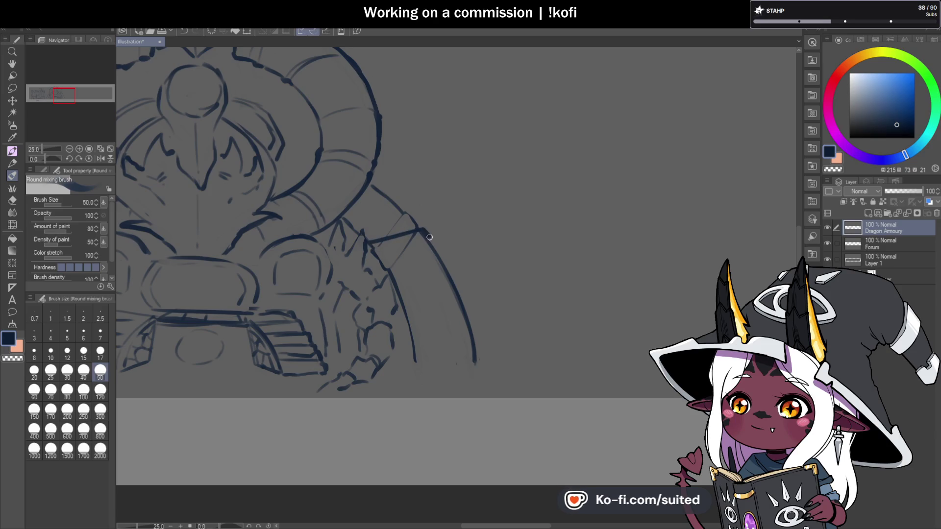
{"action": "key", "text": "c"}
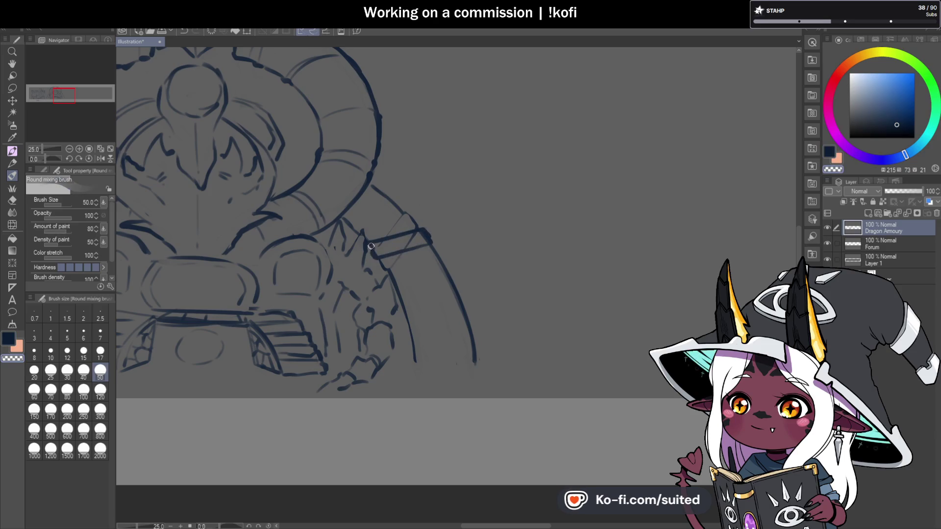
{"action": "left_click_drag", "start_coordinate": [399, 250], "coordinate": [375, 257]}
{"action": "key", "text": "c"}
{"action": "key", "text": "c"}
{"action": "left_click_drag", "start_coordinate": [402, 223], "coordinate": [383, 242]}
{"action": "key", "text": "c"}
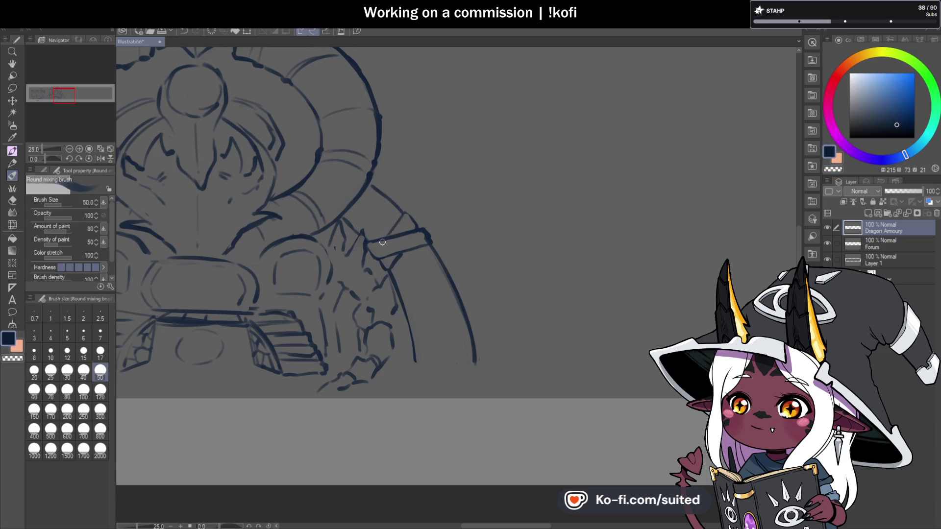
{"action": "key", "text": "ctrl+s"}
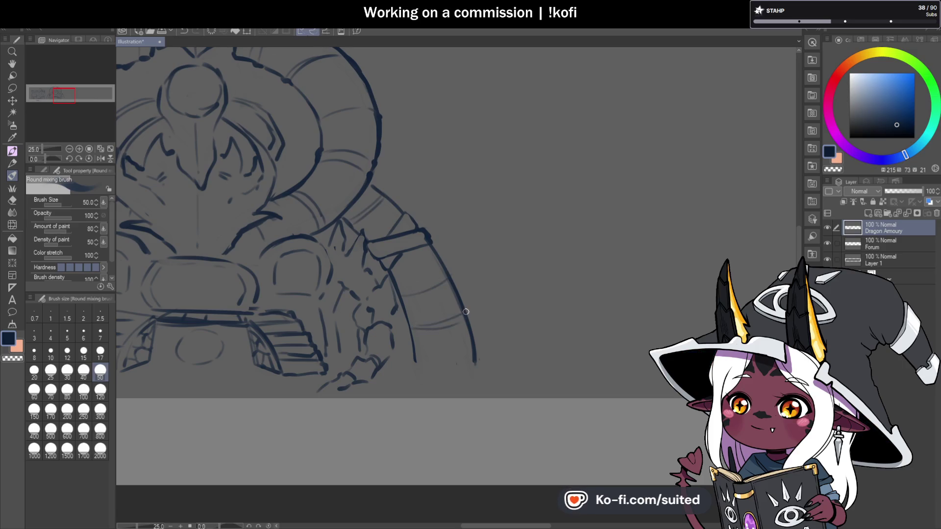
Add a faint band line on the left arch below its band, then view the whole banner.
{"action": "scroll", "coordinate": [566, 267], "scroll_direction": "down", "scroll_amount": 2}
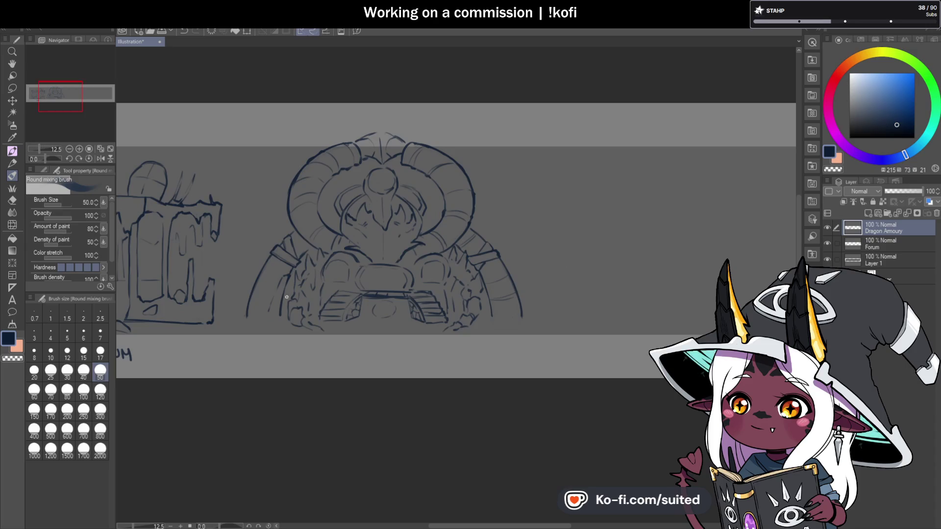
{"action": "scroll", "coordinate": [226, 302], "scroll_direction": "up", "scroll_amount": 3}
{"action": "left_click_drag", "start_coordinate": [261, 289], "coordinate": [216, 266]}
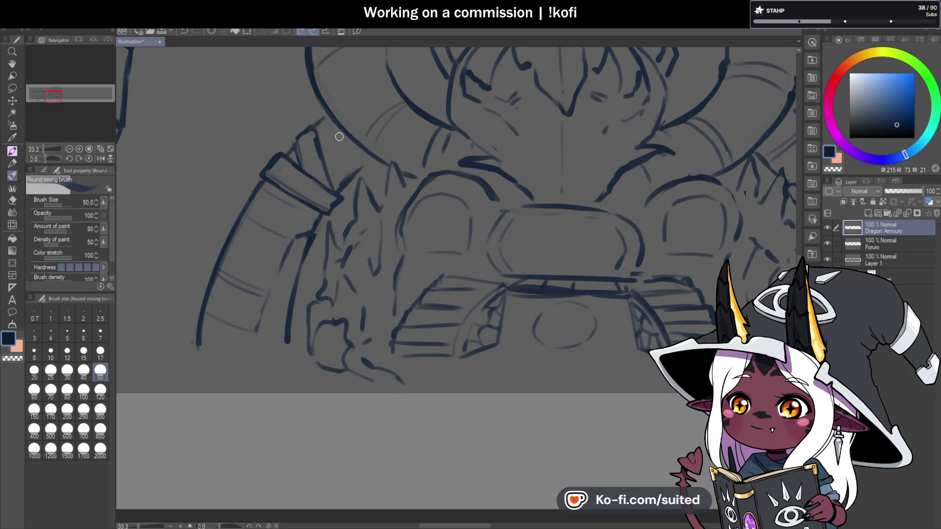
{"action": "scroll", "coordinate": [554, 285], "scroll_direction": "down", "scroll_amount": 5}
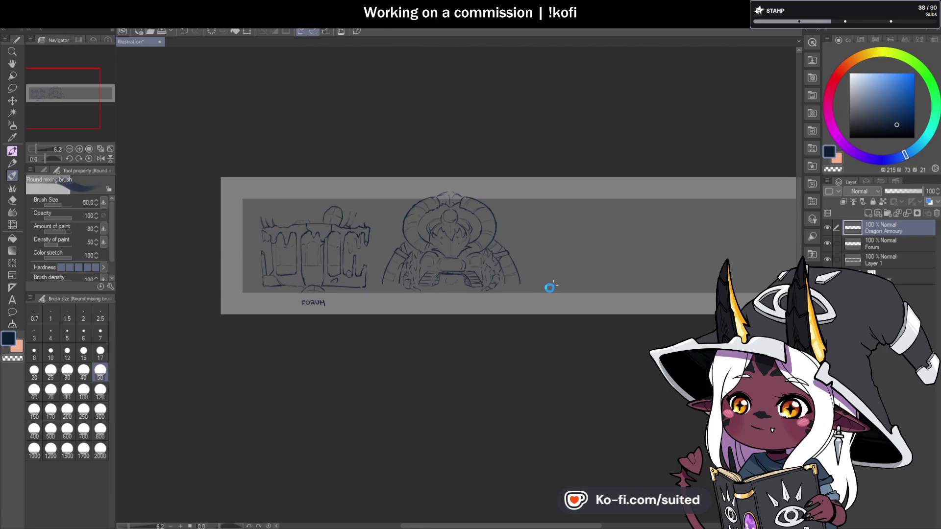